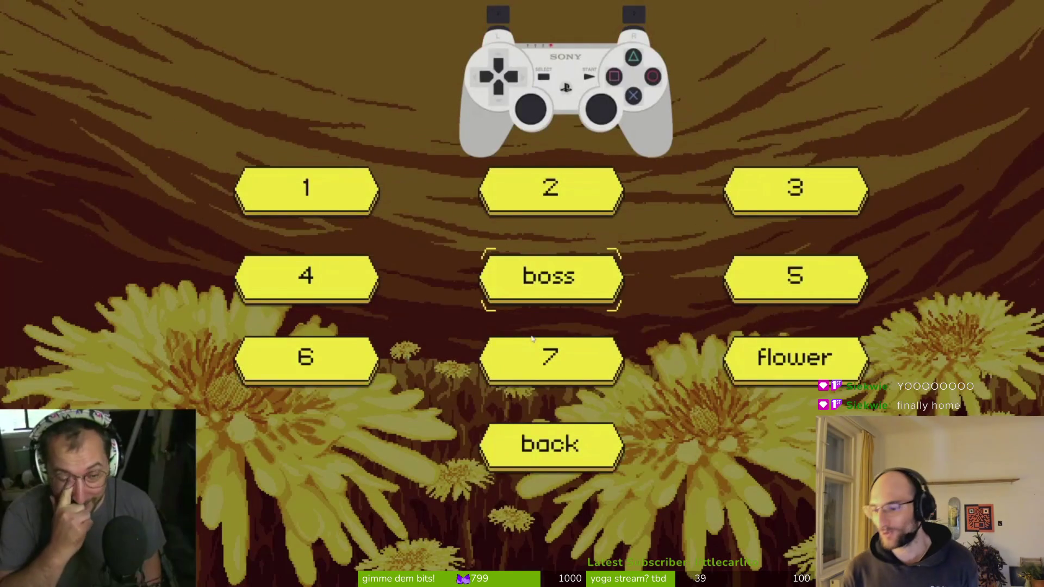
# - Confirm level 7 on the level-select menu to load the dark cave stage
pyautogui.press('Return')
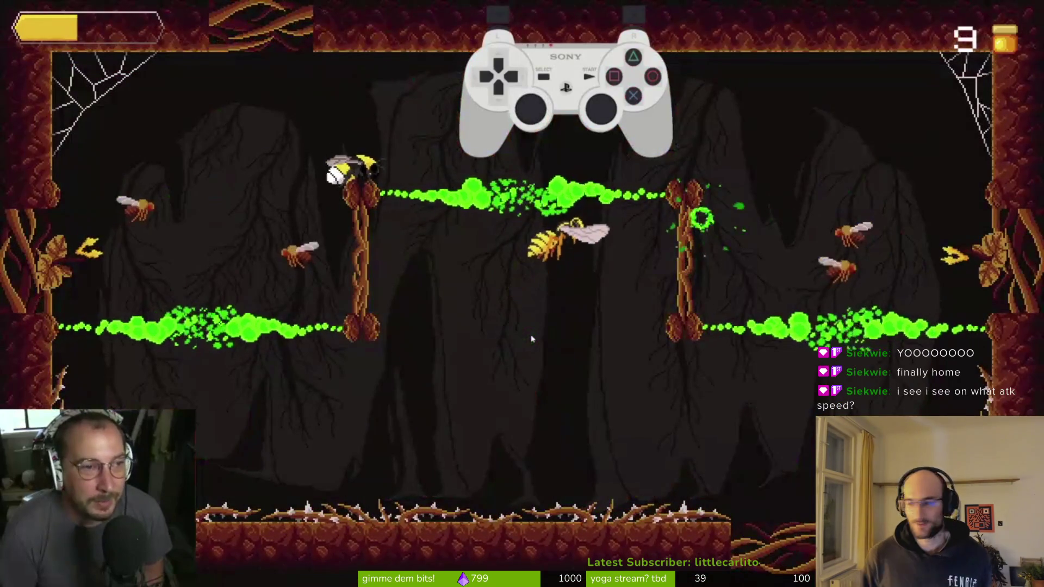
pyautogui.moveTo(531, 339)
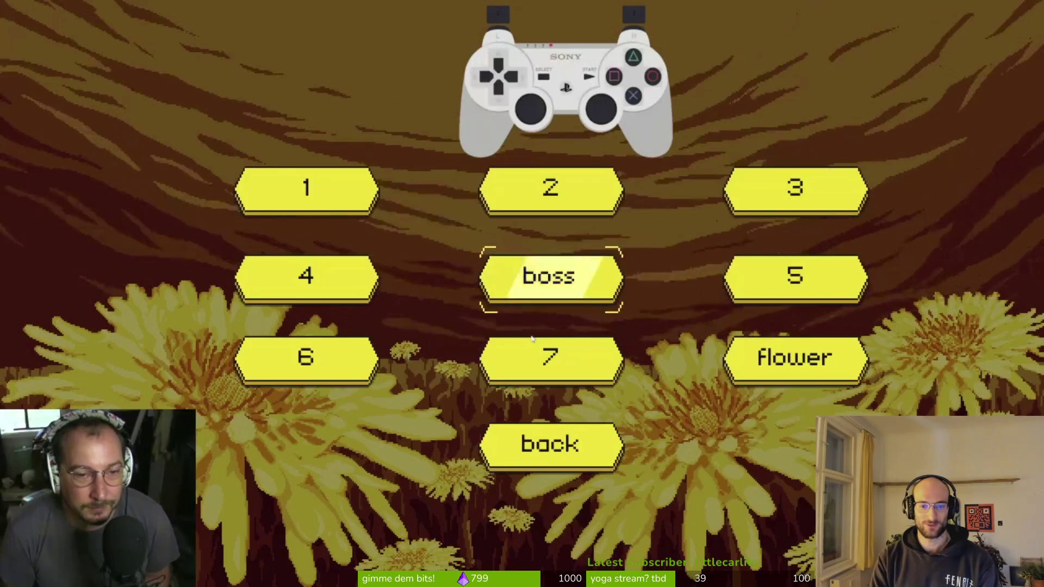
# - Click level 7 on the level-select menu to start the cave stage again
pyautogui.click(532, 338)
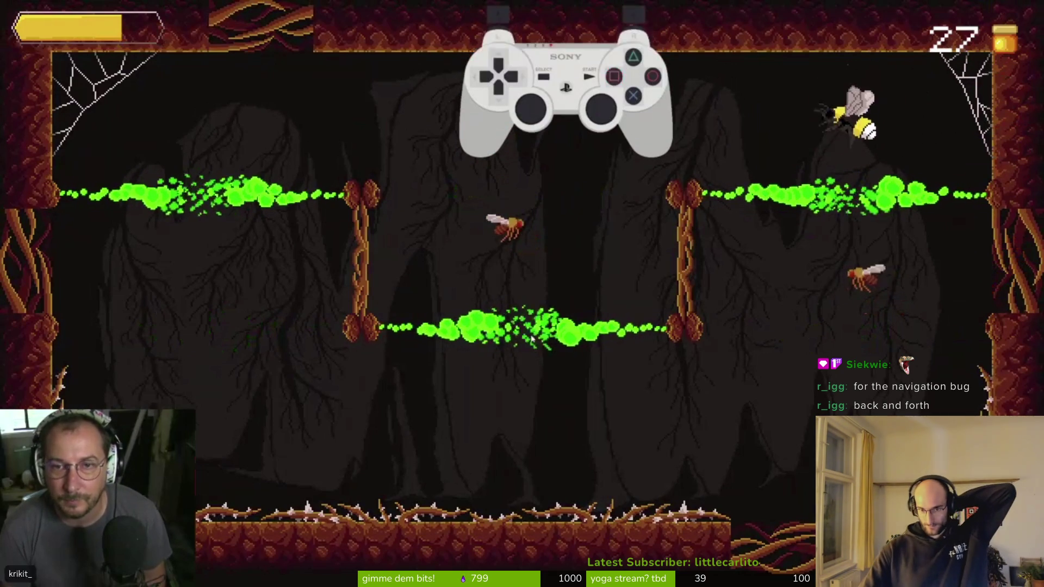
# - Play through the cave and defeat the flies, reaching the portal room with honey at 108
pyautogui.moveTo(533, 337)
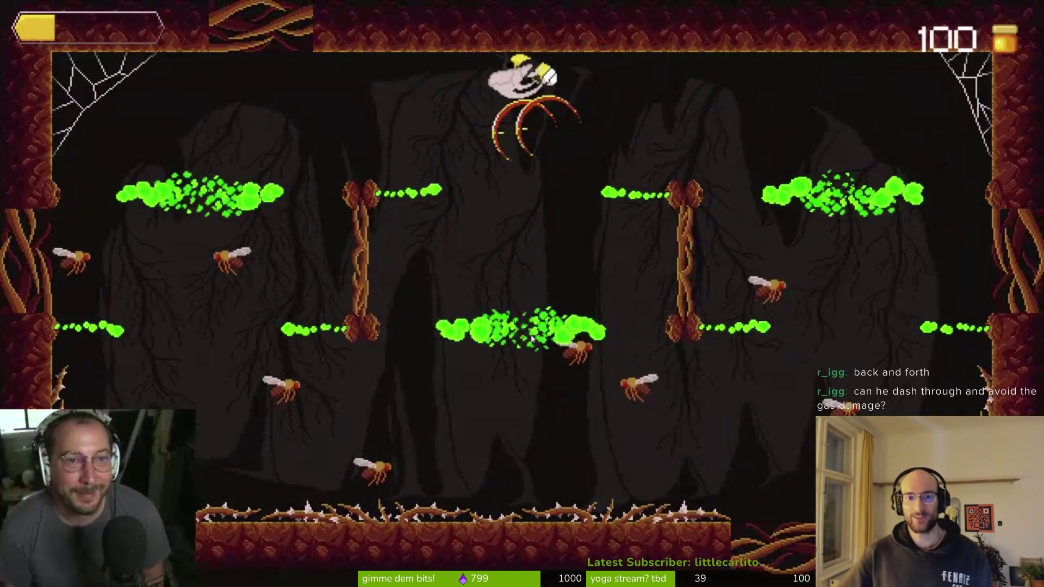
pyautogui.moveTo(731, 5)
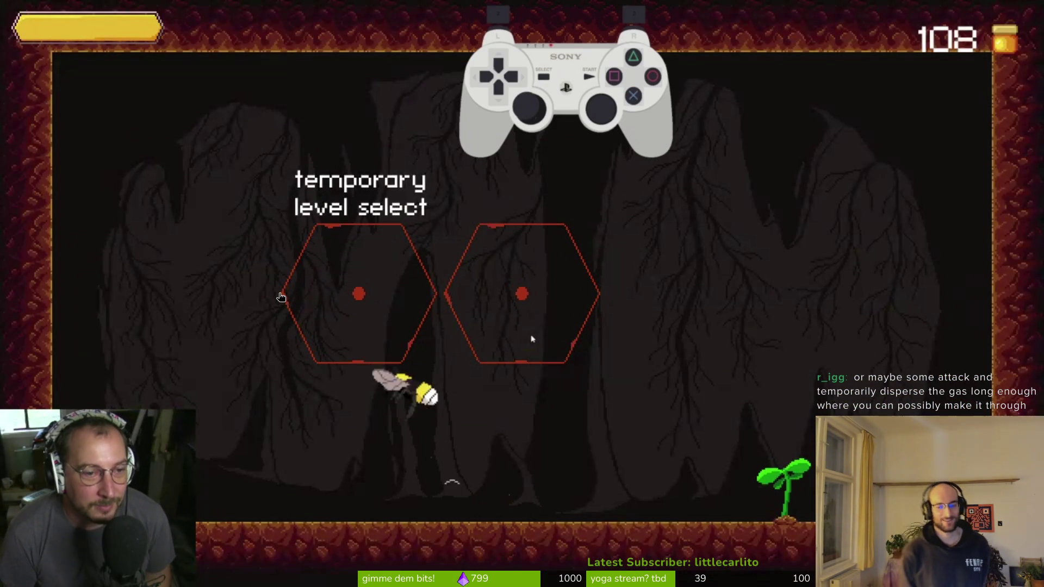
# - Fly the bee into a hexagon portal to load the spider boss arena
pyautogui.moveTo(735, 10)
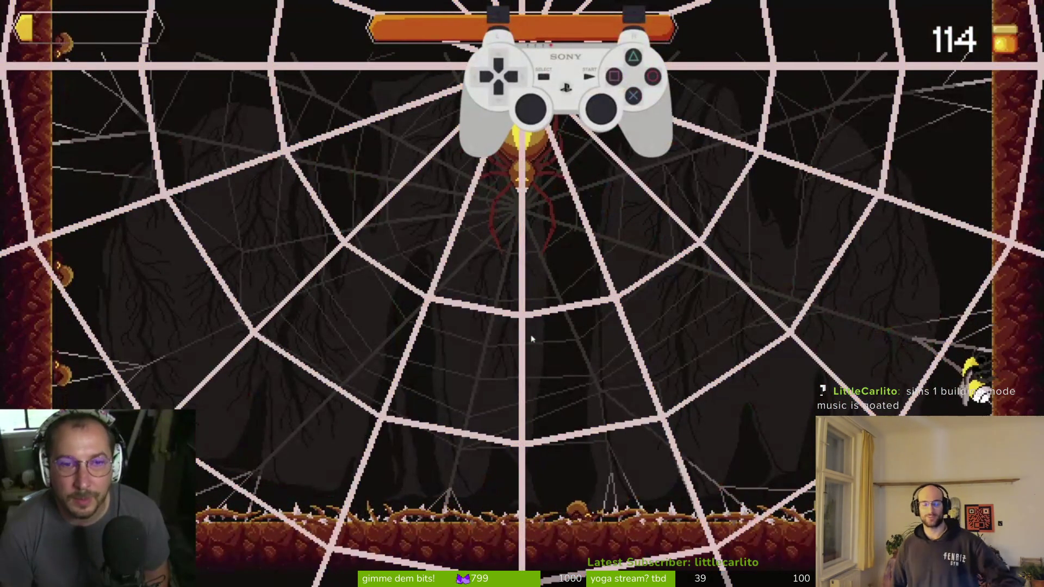
# - Fight the spider boss, then exit through the hub portal with honey at 122
pyautogui.moveTo(615, 325)
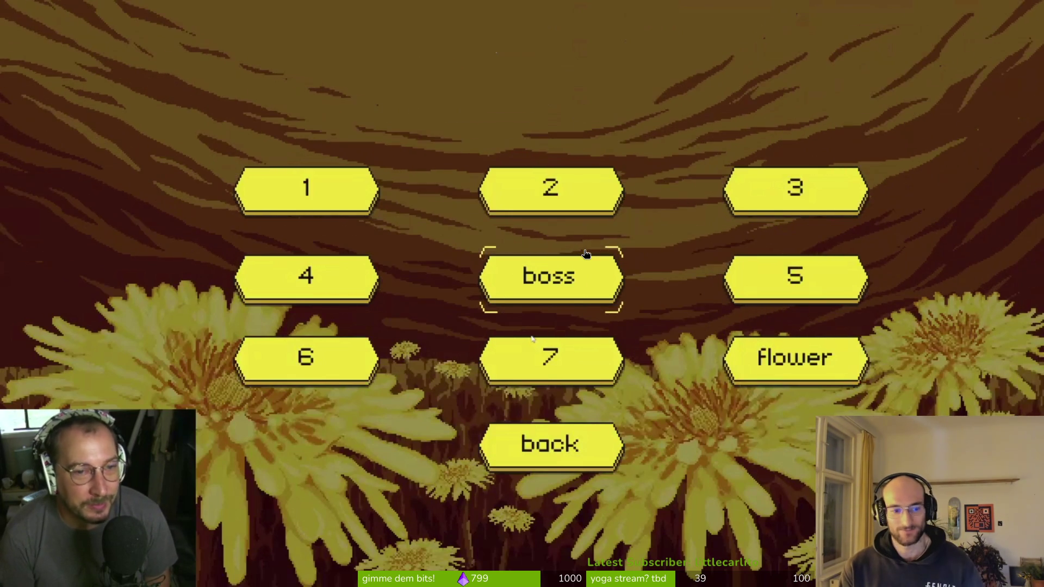
pyautogui.click(585, 254)
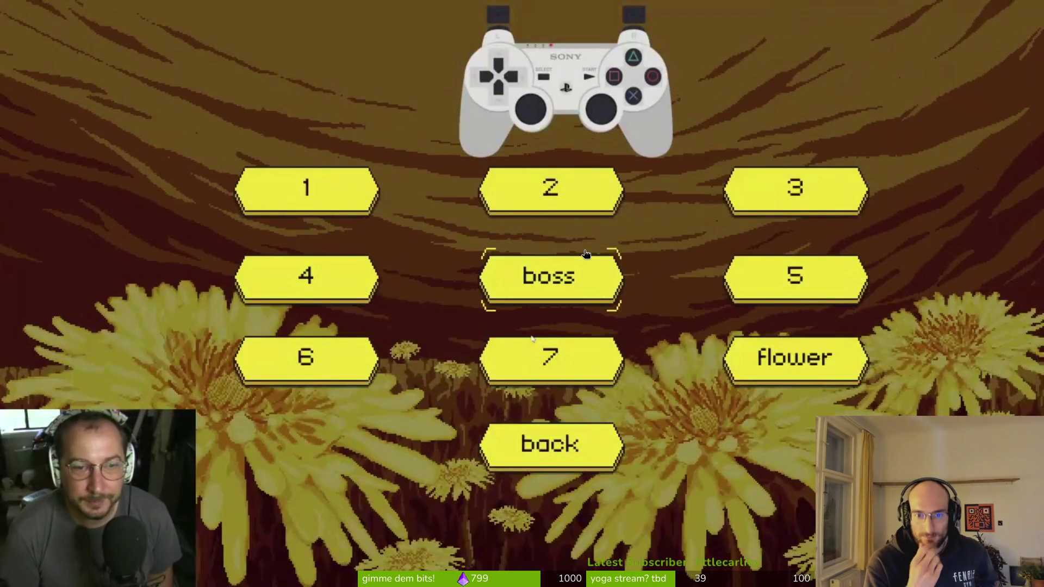
pyautogui.press('Down')
# - Confirm 'boss' on the level-select menu and proceed into the spider boss fight
pyautogui.press('Return')
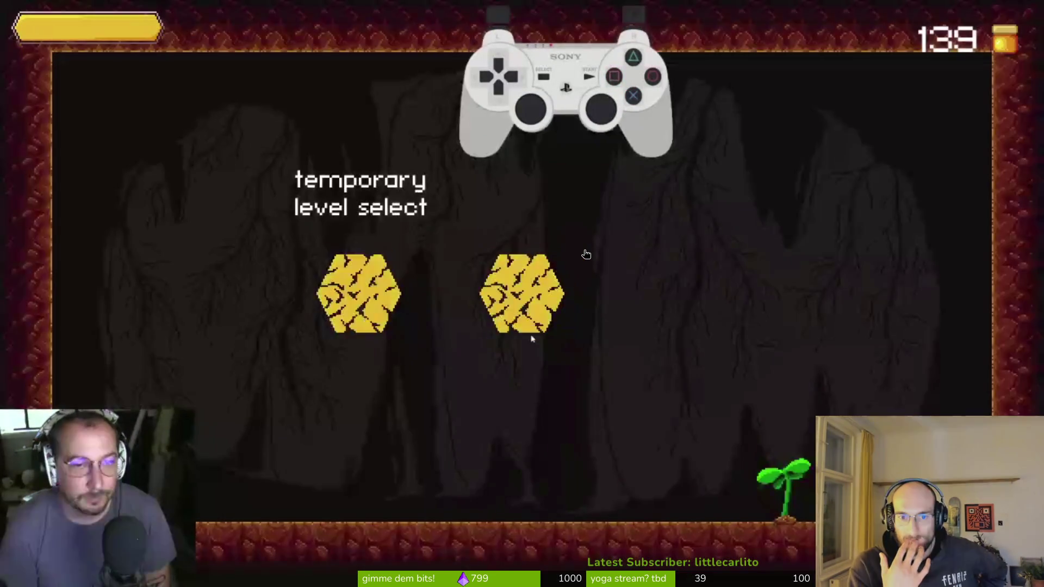
pyautogui.press('Return')
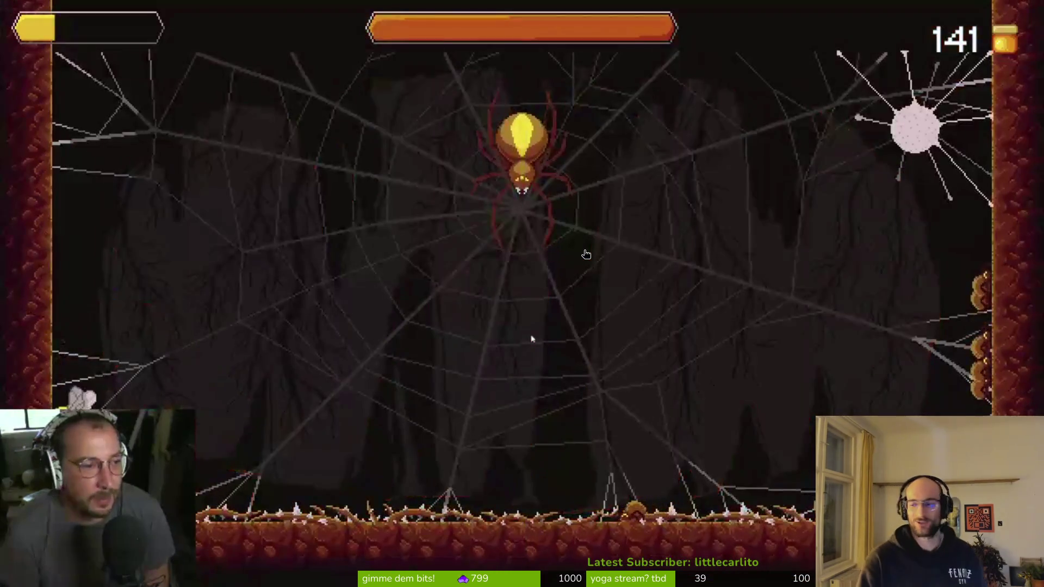
# - Confirm a honeycomb entry in the temporary level select to start the spider boss fight
pyautogui.moveTo(586, 254)
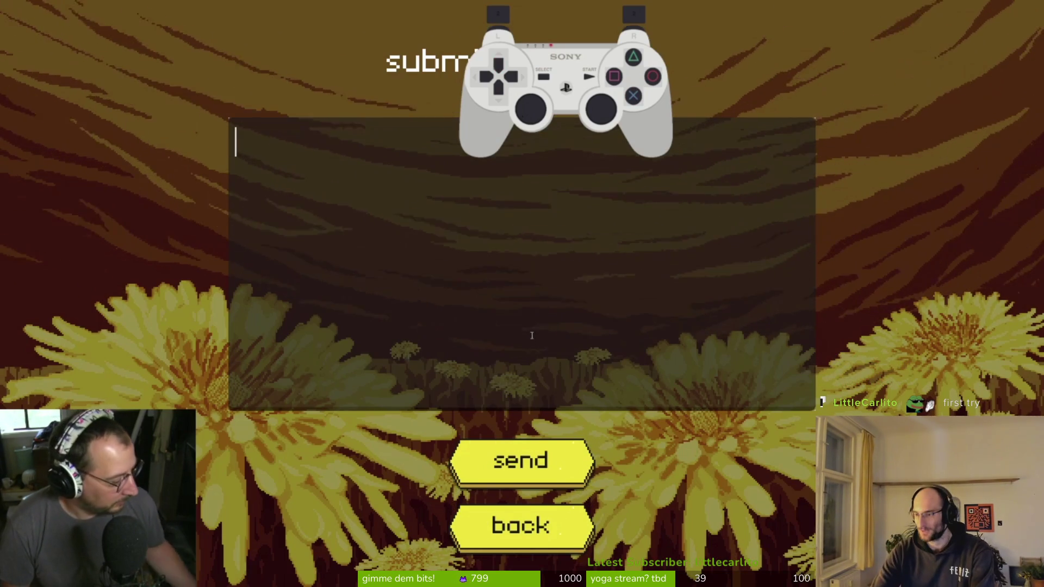
# - Put the game in full screen and add a final '(' character to the feedback text
pyautogui.click(501, 540)
pyautogui.write('8===D')
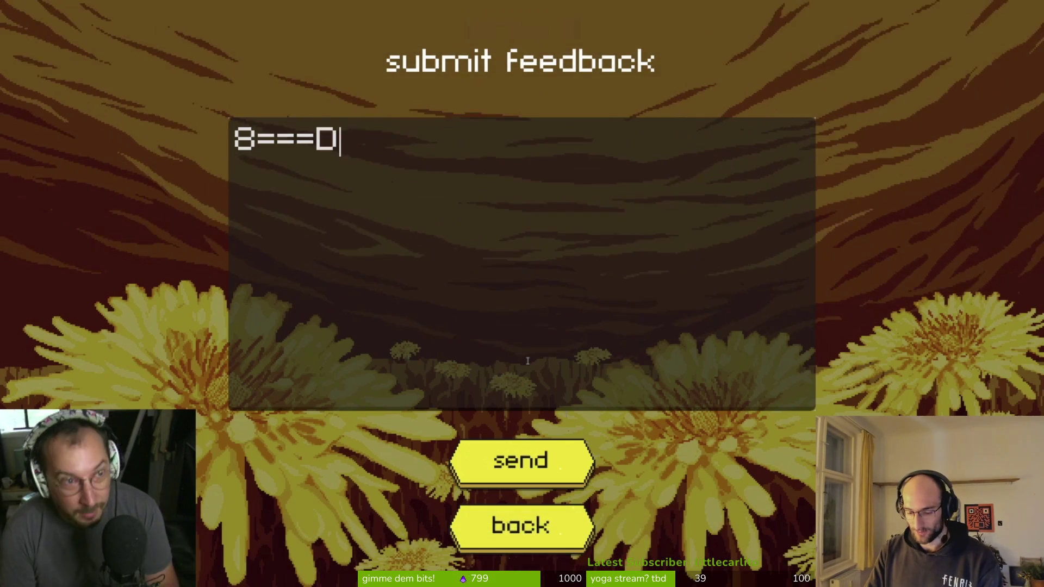
pyautogui.press('XF86AudioLowerVolume')
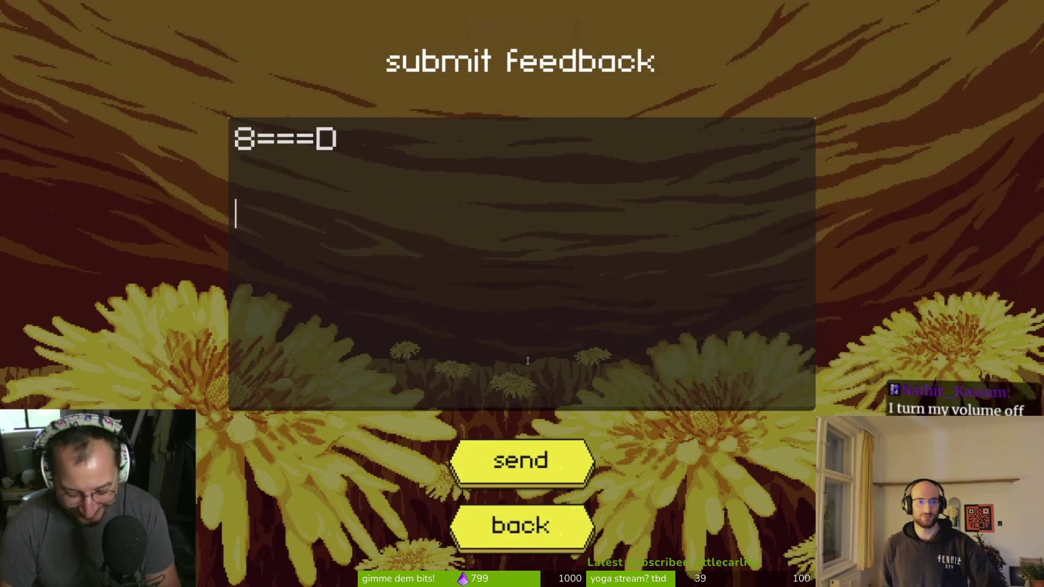
pyautogui.write('( _)(_')
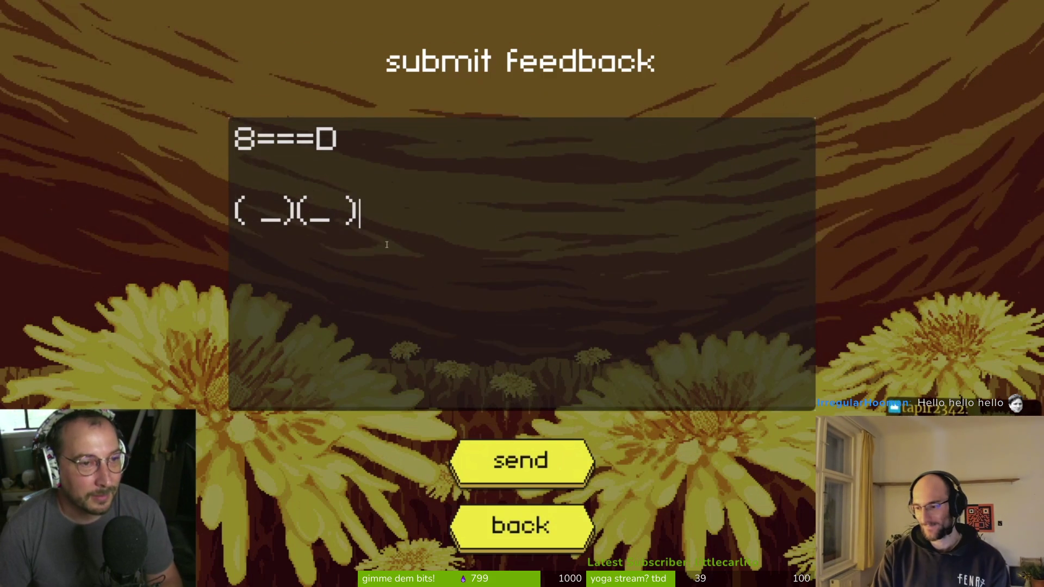
# - Replace the art line's closing bracket with '\ Bust some ass!'
pyautogui.moveTo(402, 268); pyautogui.dragTo(237, 163)
pyautogui.rightClick(308, 218)
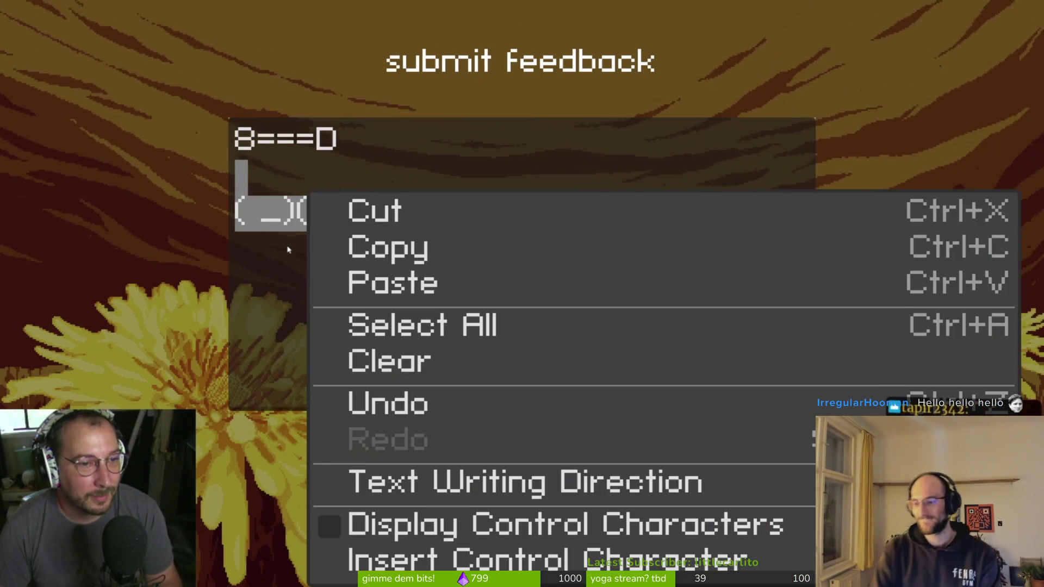
pyautogui.click(359, 213)
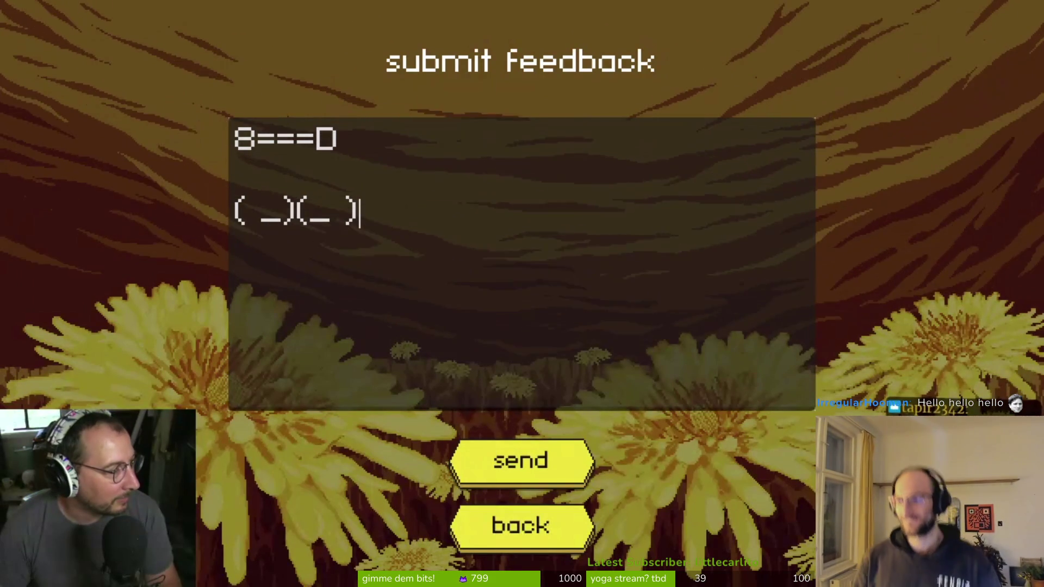
pyautogui.rightClick(338, 195)
pyautogui.click(449, 277)
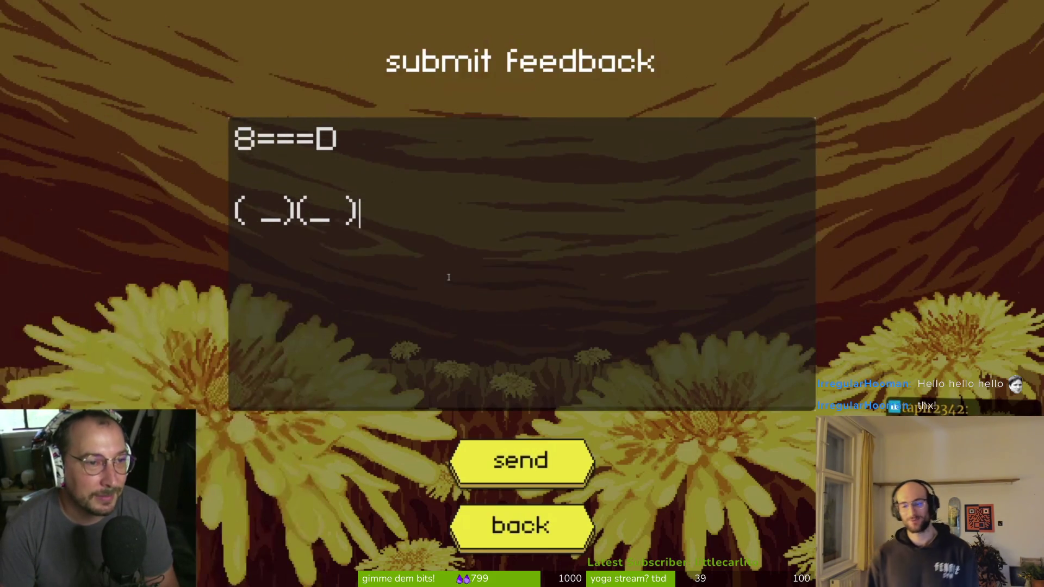
pyautogui.press('BackSpace')
pyautogui.press('BackSpace')
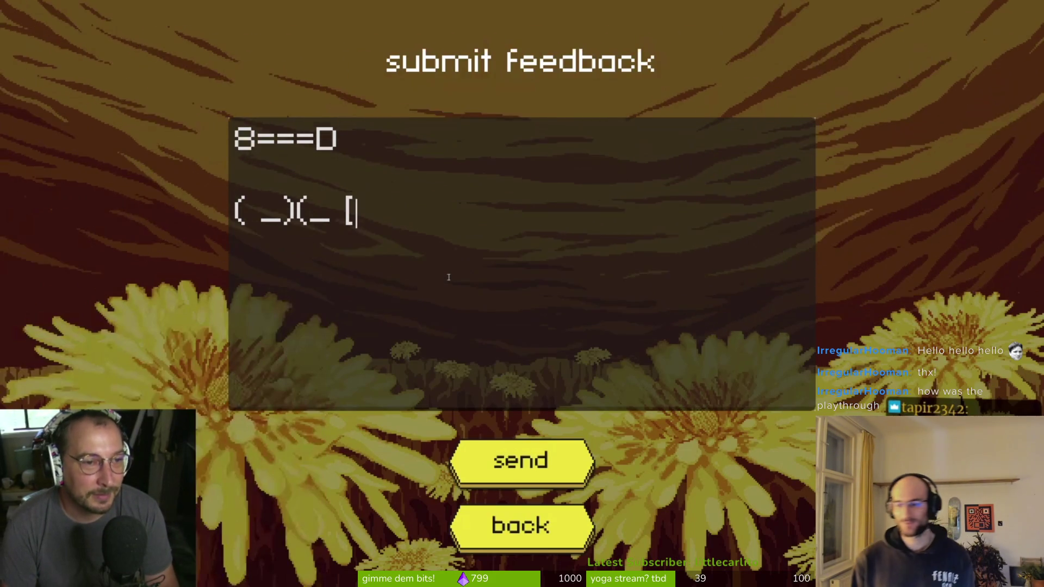
pyautogui.write('\\ ')
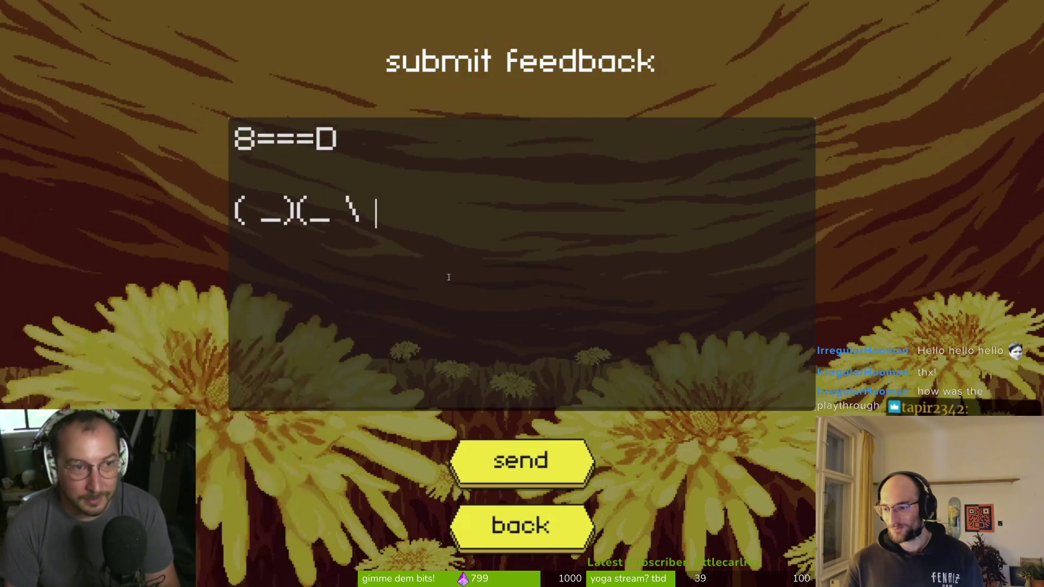
pyautogui.write('Bust some ass!')
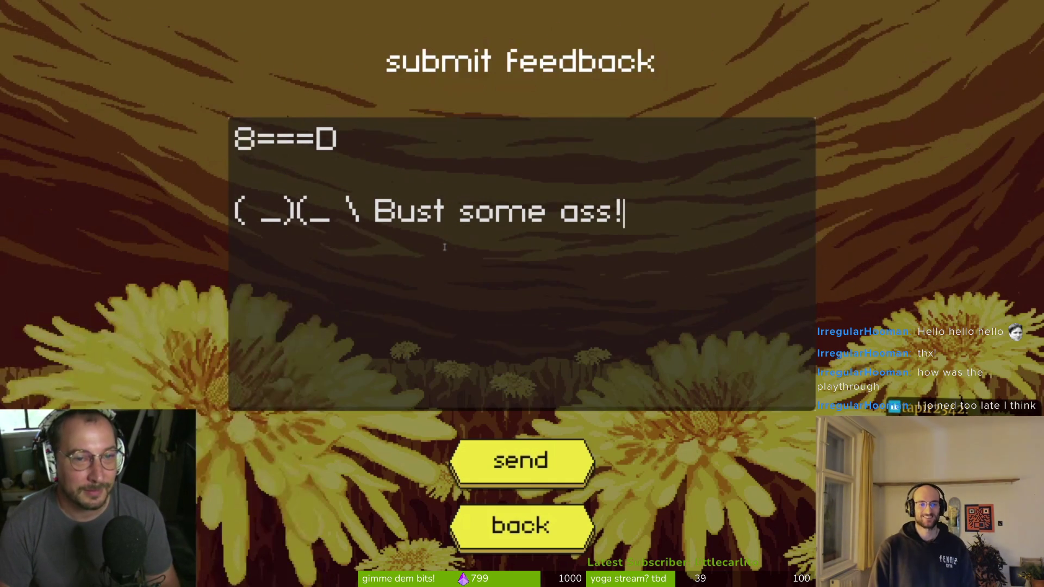
# - Begin a third feedback line starting with 'F' and send the message
pyautogui.press('Return')
pyautogui.press('Return')
pyautogui.write('Fierha 420 f')
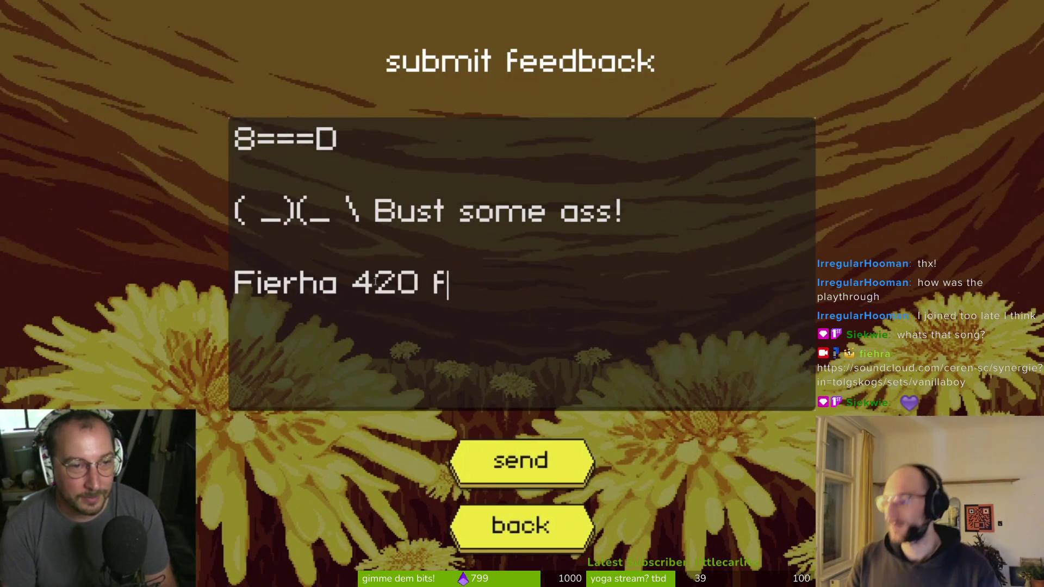
pyautogui.moveTo(438, 327)
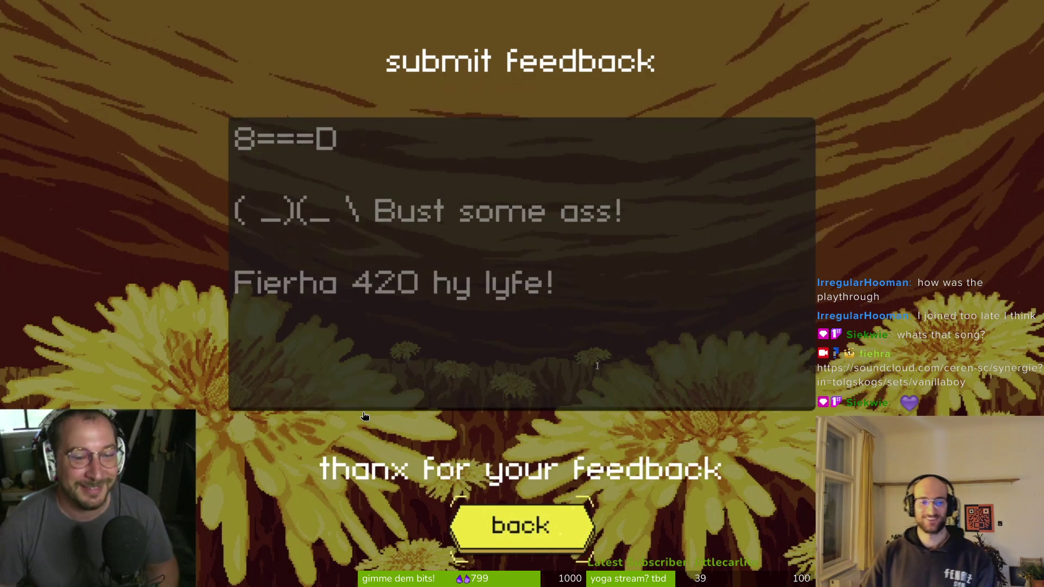
# - Return to Godot with the blood_explosion scene's explosionSfx boom.ogg settings in the Inspector
pyautogui.moveTo(937, 186)
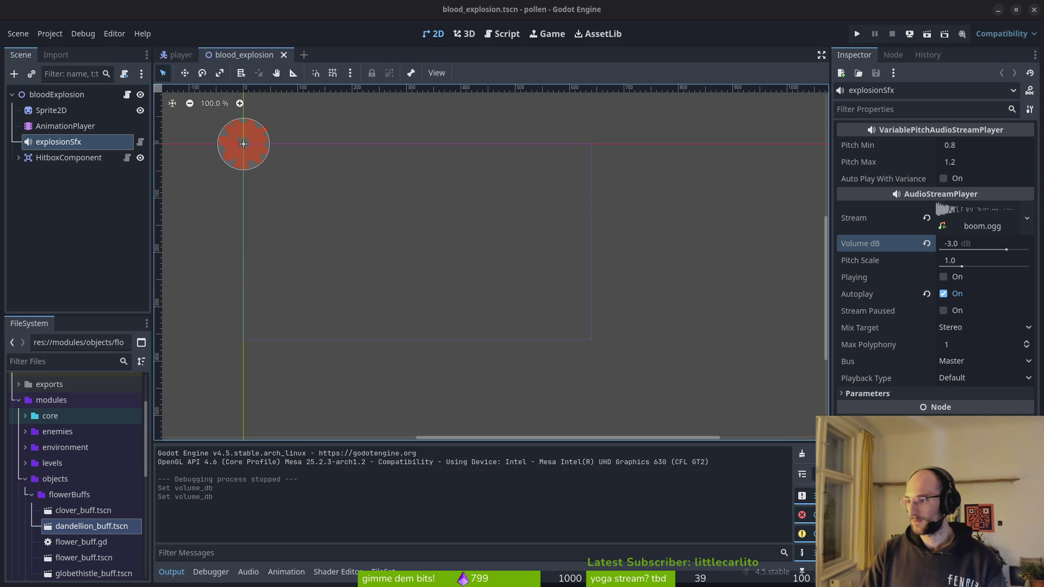
# - Bring the Discord livestream window in front of Godot and watch it fullscreen
pyautogui.hotkey('alt', 'Tab')
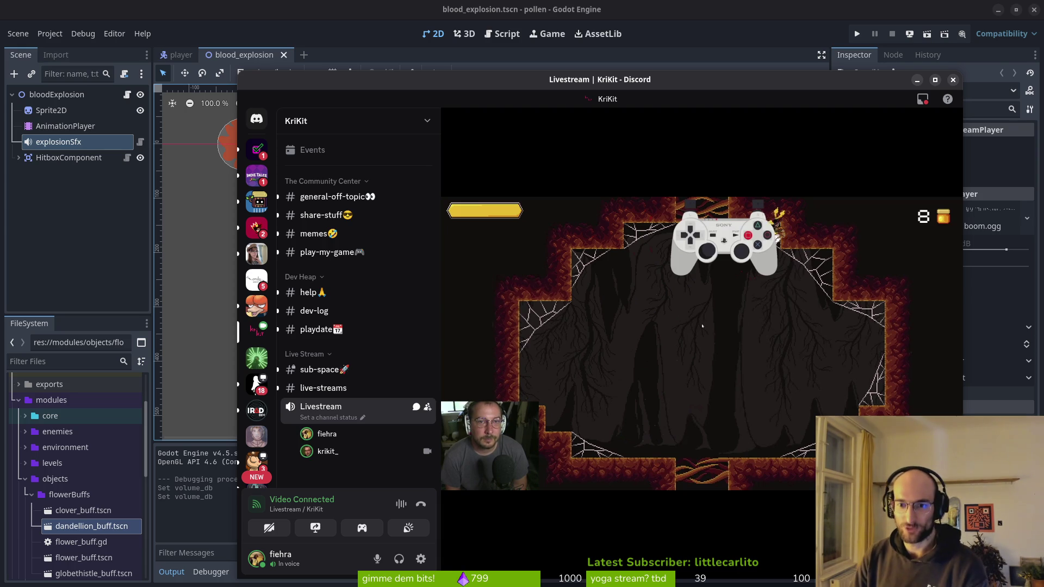
pyautogui.moveTo(541, 153)
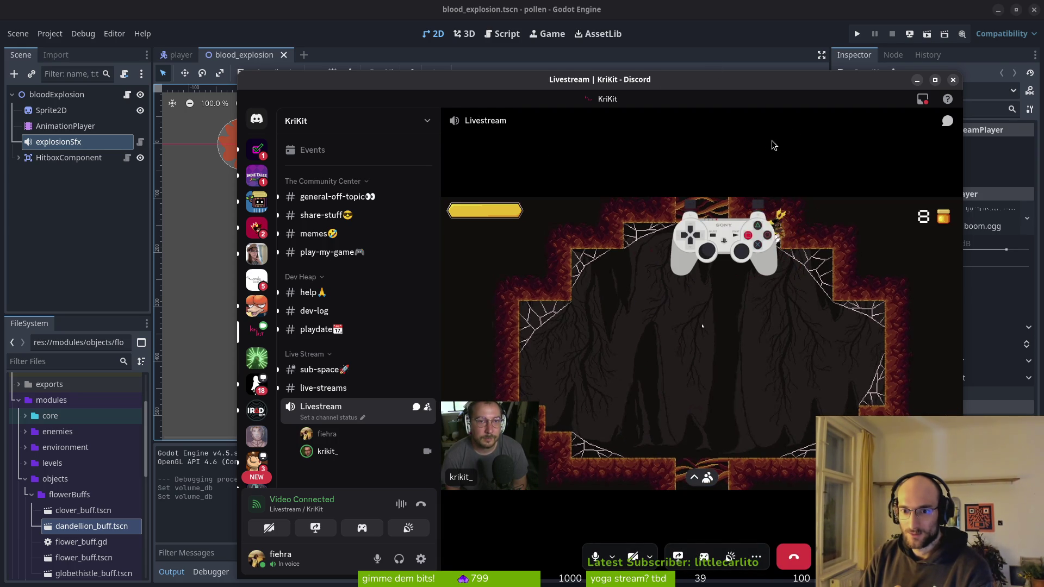
pyautogui.click(948, 556)
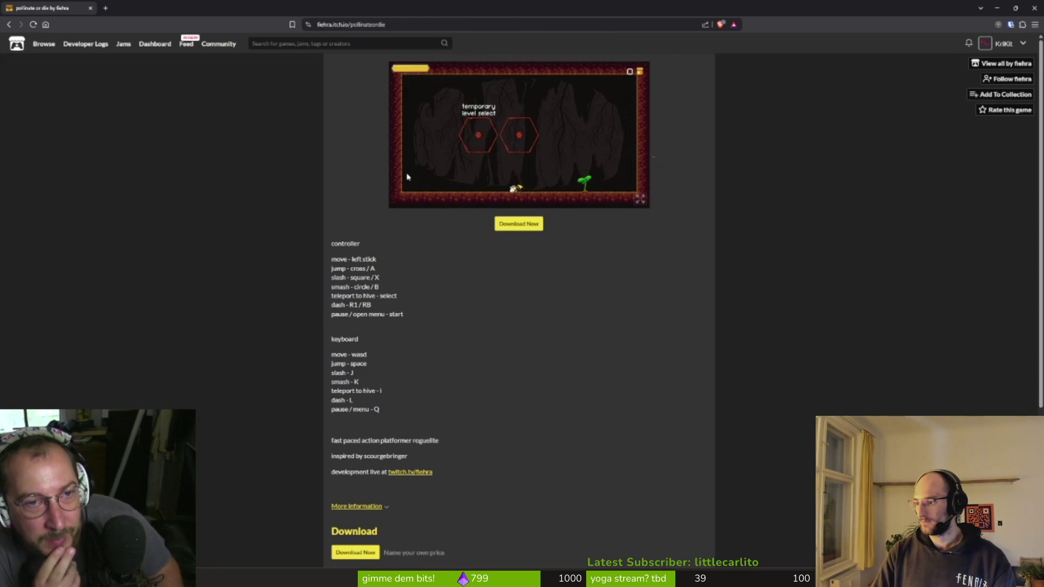
# - Try the pollinate or die game fullscreen, exit, then close its itch.io page
pyautogui.click(641, 199)
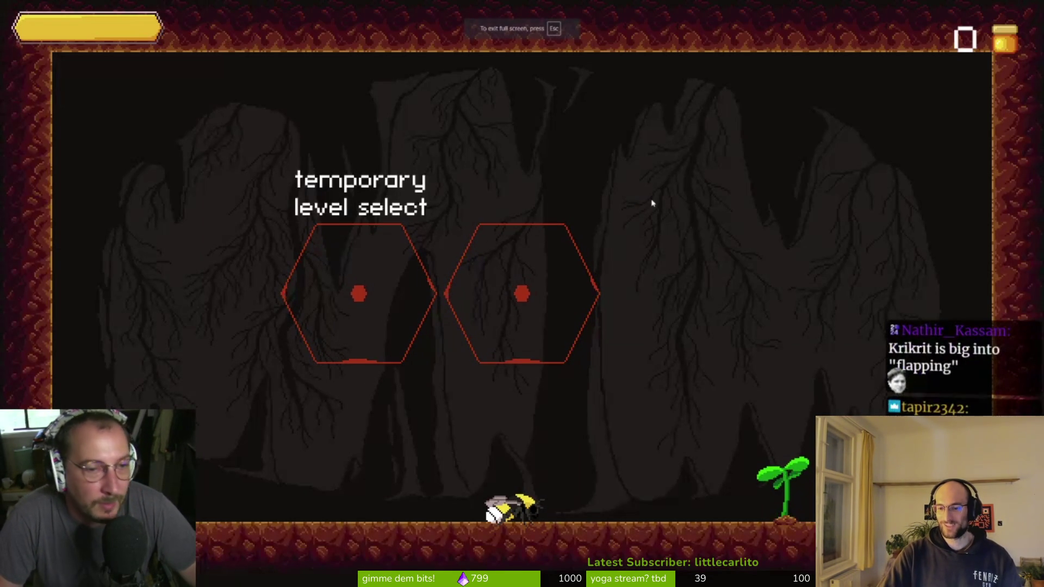
pyautogui.press('Escape')
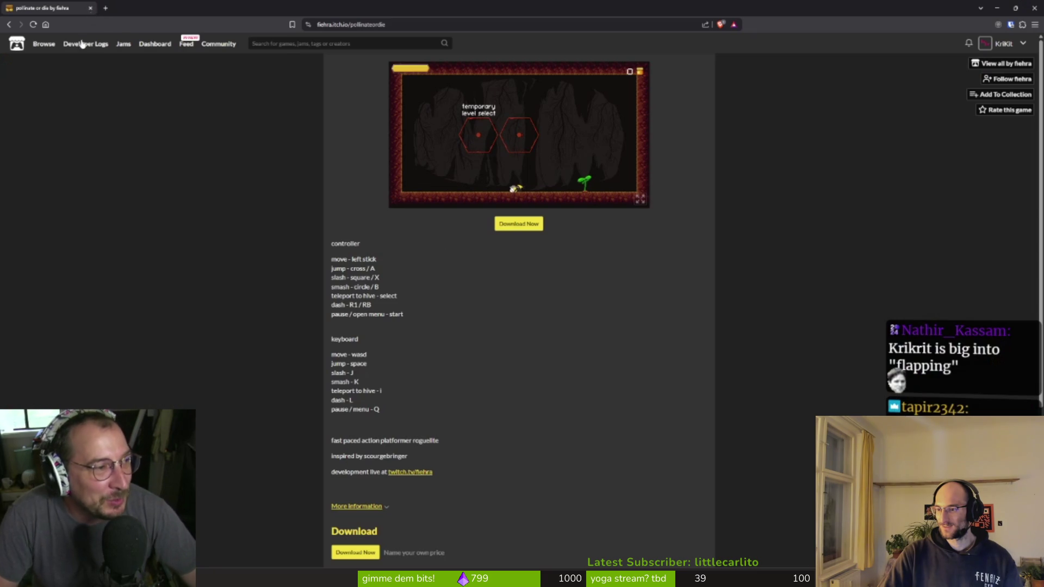
pyautogui.click(91, 8)
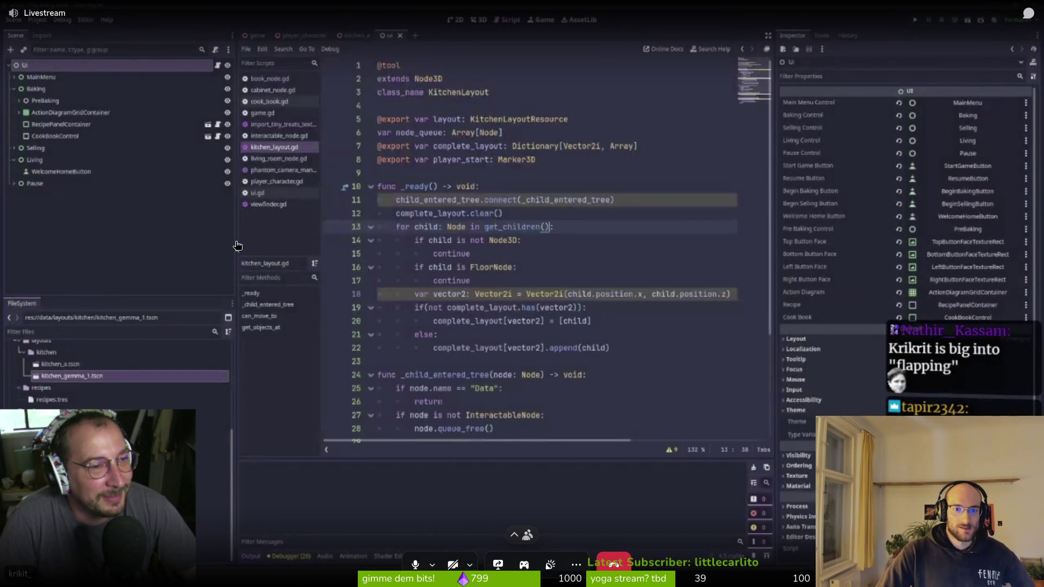
# - Exit Discord's fullscreen stream view and move its window up and left over Godot
pyautogui.moveTo(237, 248); pyautogui.dragTo(121, 219)
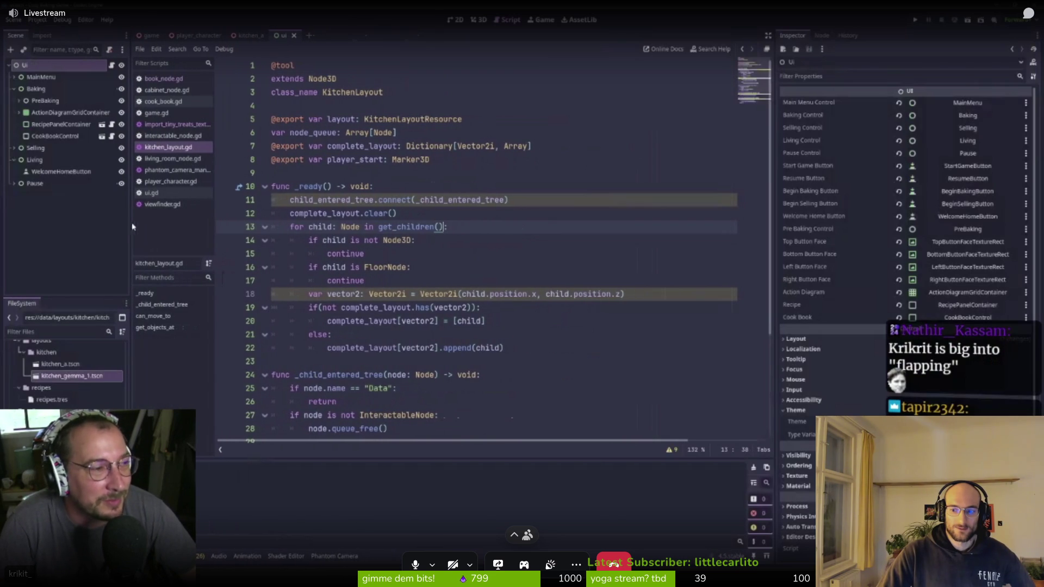
pyautogui.moveTo(405, 237)
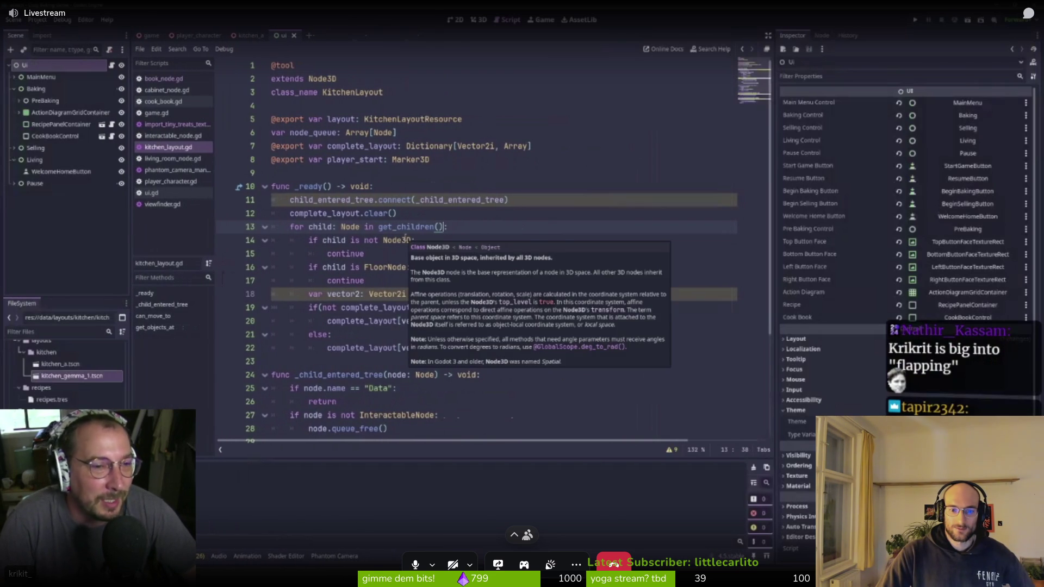
pyautogui.press('Escape')
pyautogui.moveTo(522, 69)
pyautogui.mouseDown()
pyautogui.moveTo(396, 55)
pyautogui.moveTo(412, 54)
pyautogui.mouseUp()
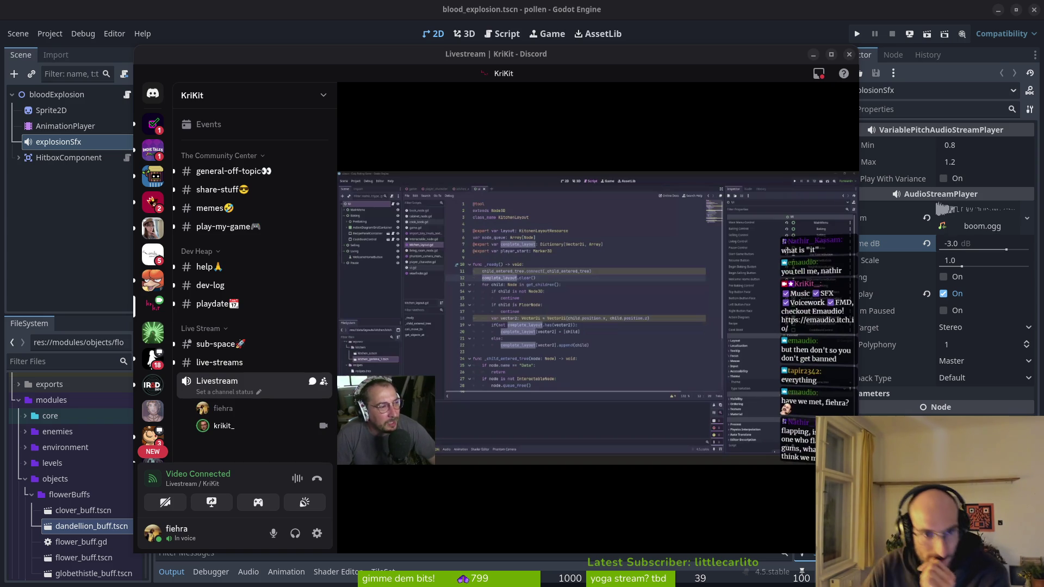
# - Switch from Discord back to the Godot editor, later bringing the GitLab issues list forward
pyautogui.hotkey('alt', 'Tab')
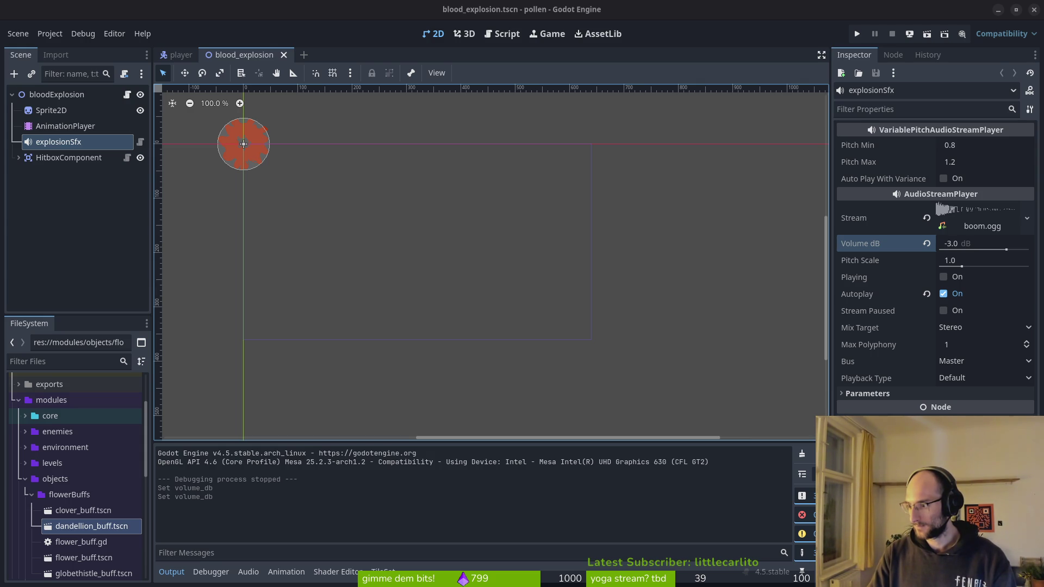
pyautogui.hotkey('alt', 'Tab')
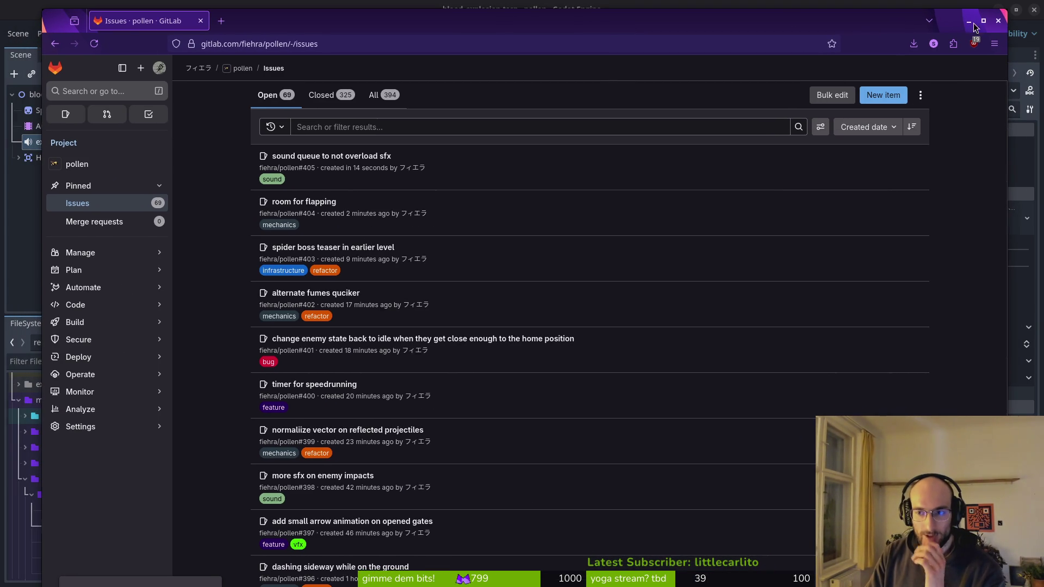
# - Shrink and reposition the GitLab browser window over Godot, then switch to fly.aseprite
pyautogui.moveTo(1002, 12)
pyautogui.mouseDown()
pyautogui.moveTo(935, 70)
pyautogui.moveTo(846, 111)
pyautogui.mouseUp()
pyautogui.moveTo(717, 126)
pyautogui.mouseDown()
pyautogui.moveTo(728, 120)
pyautogui.moveTo(733, 31)
pyautogui.mouseUp()
pyautogui.moveTo(863, 109); pyautogui.dragTo(900, 109)
pyautogui.moveTo(617, 24); pyautogui.dragTo(623, 34)
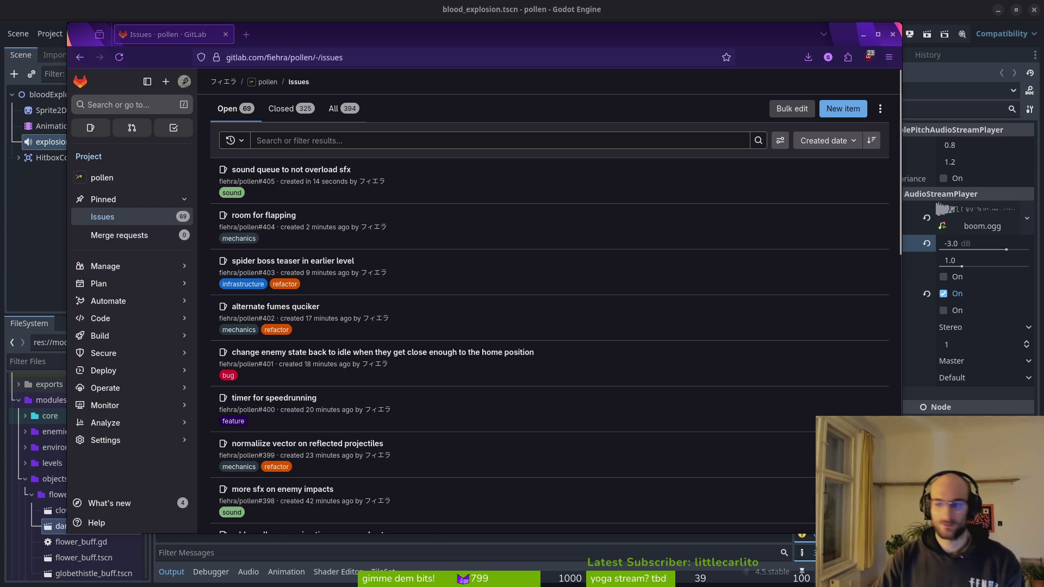
pyautogui.hotkey('alt', 'Tab')
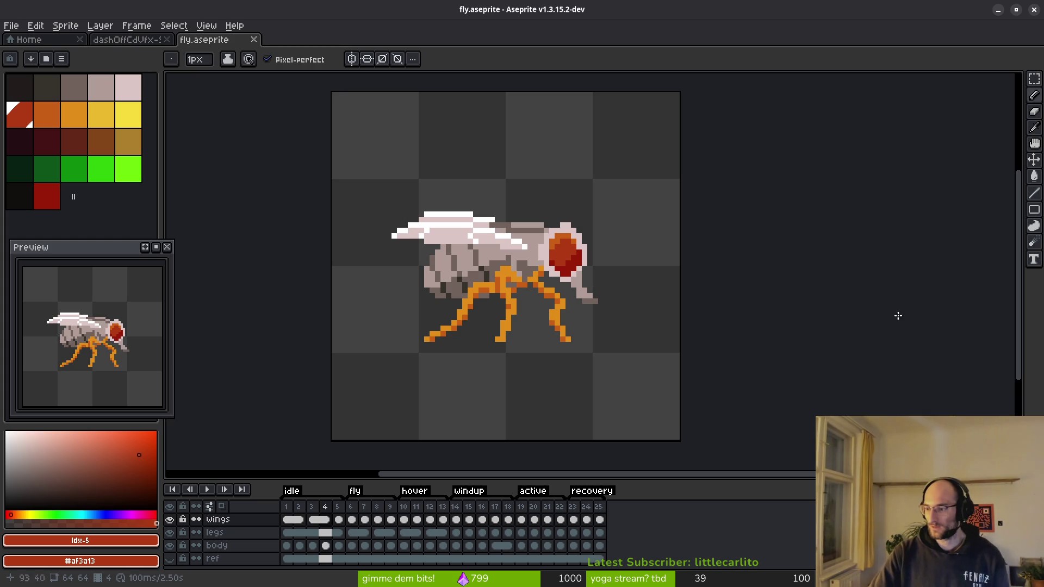
pyautogui.press('super')
pyautogui.press('super')
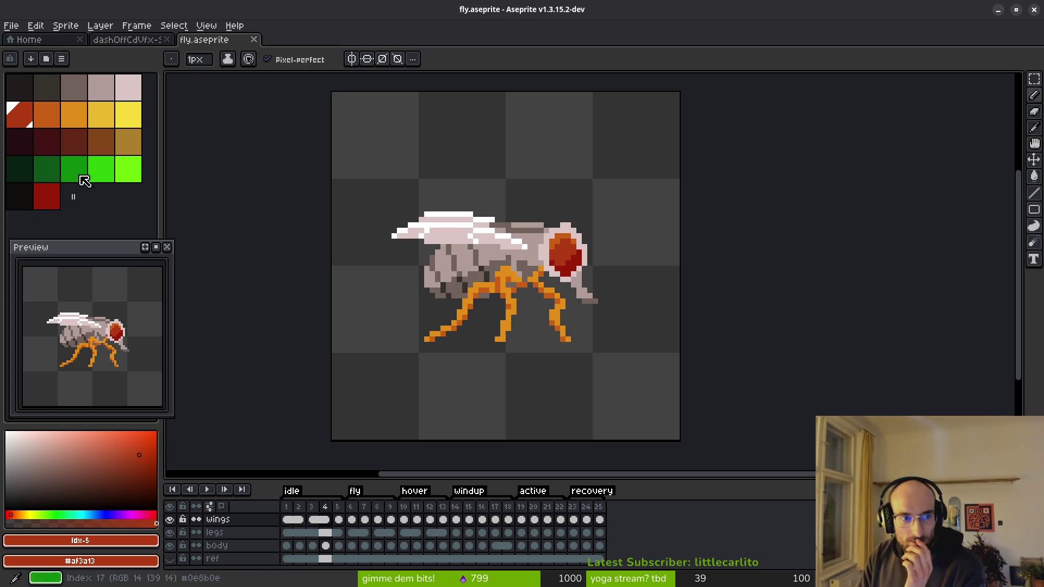
pyautogui.click(52, 197)
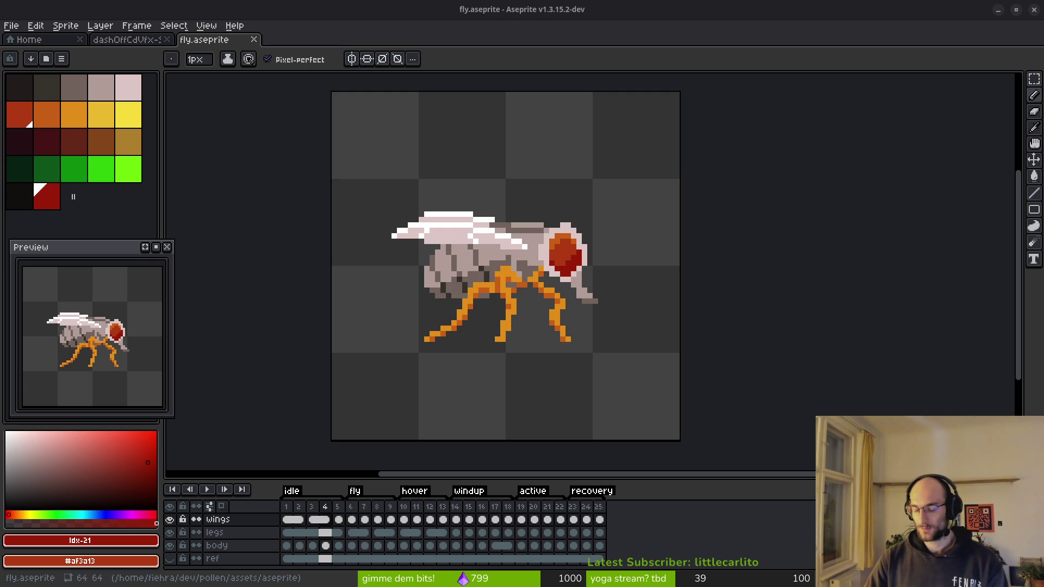
# - Jump to frame 6 under the fly tag and play the fly animation
pyautogui.press('XF86AudioLowerVolume')
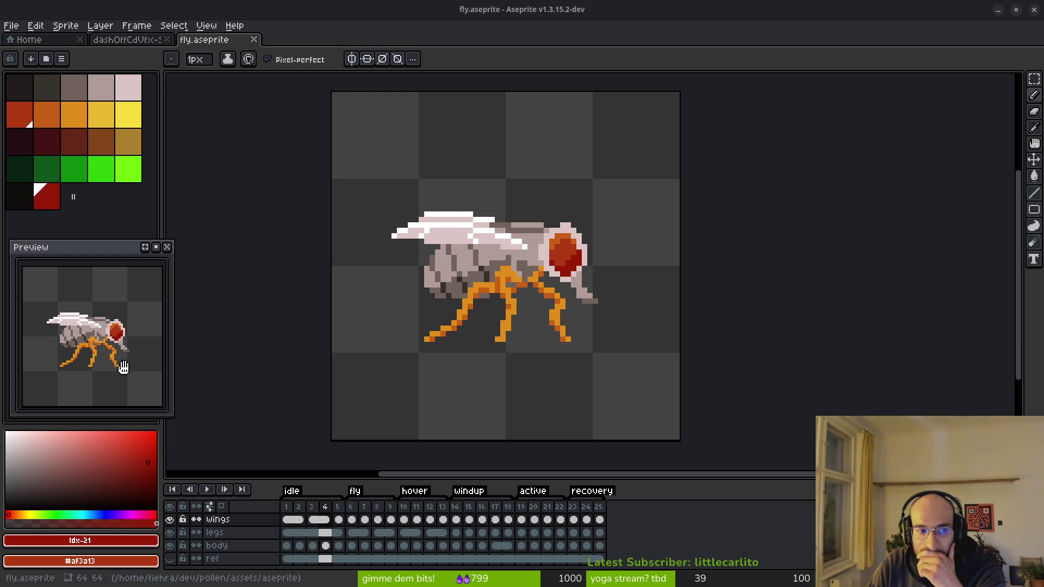
pyautogui.click(359, 511)
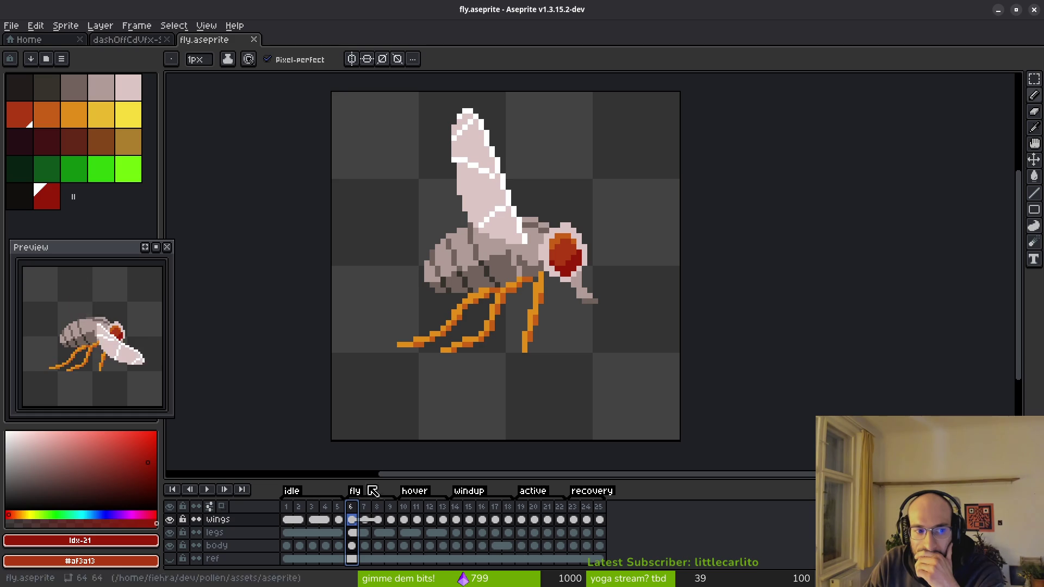
pyautogui.moveTo(511, 334)
pyautogui.mouseDown()
pyautogui.moveTo(533, 348)
pyautogui.moveTo(542, 329)
pyautogui.mouseUp()
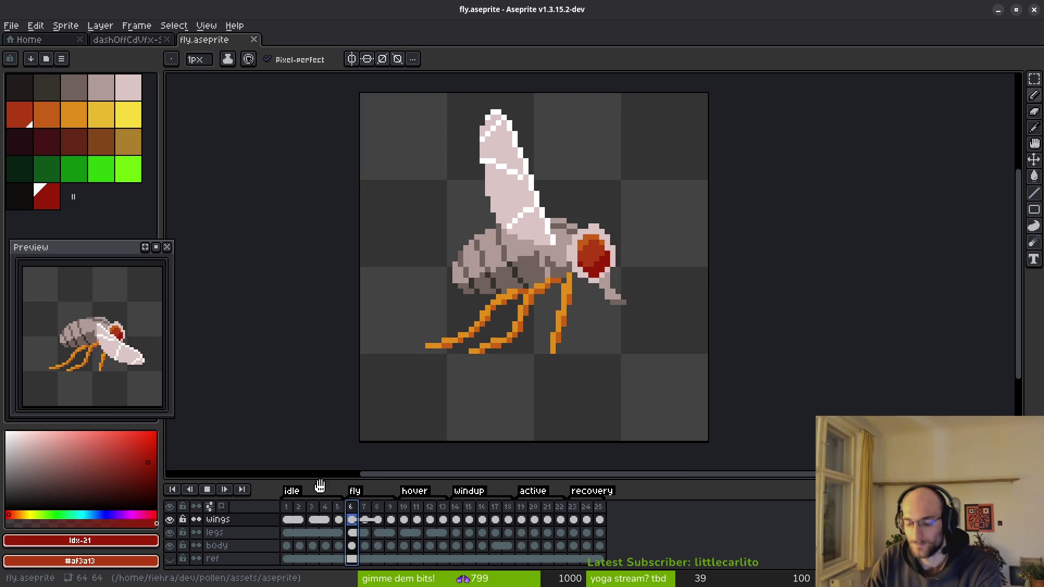
pyautogui.press('Return')
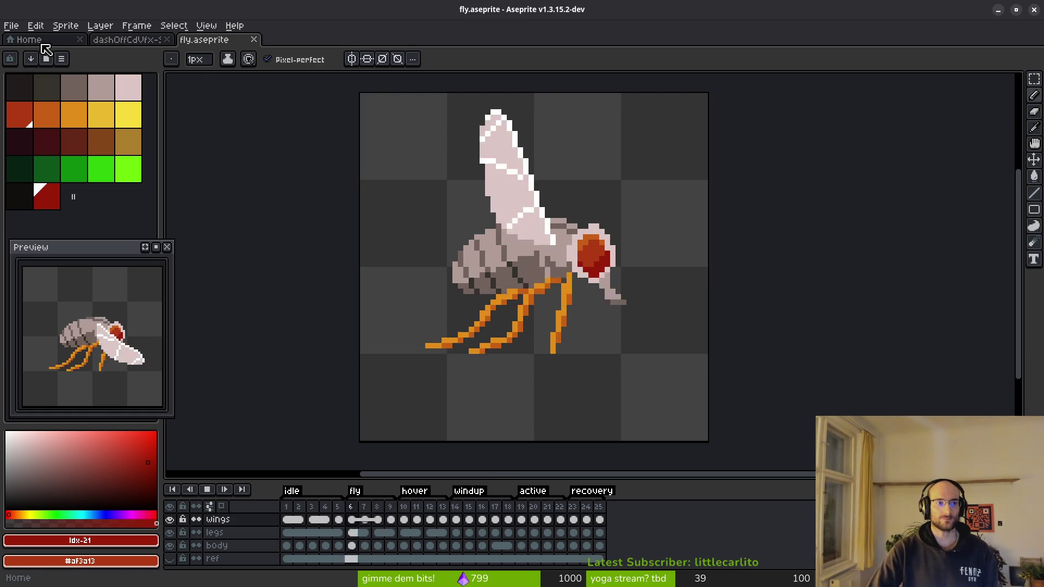
# - Open bumblebee.aseprite through Open File on the Home tab
pyautogui.click(33, 40)
pyautogui.click(56, 77)
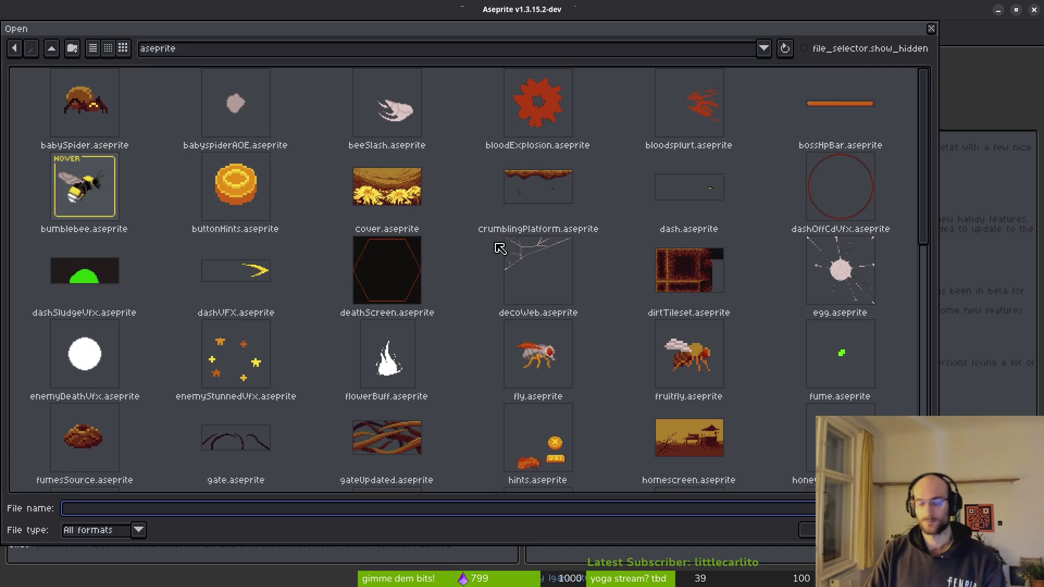
pyautogui.scroll(-5, 587, 172)
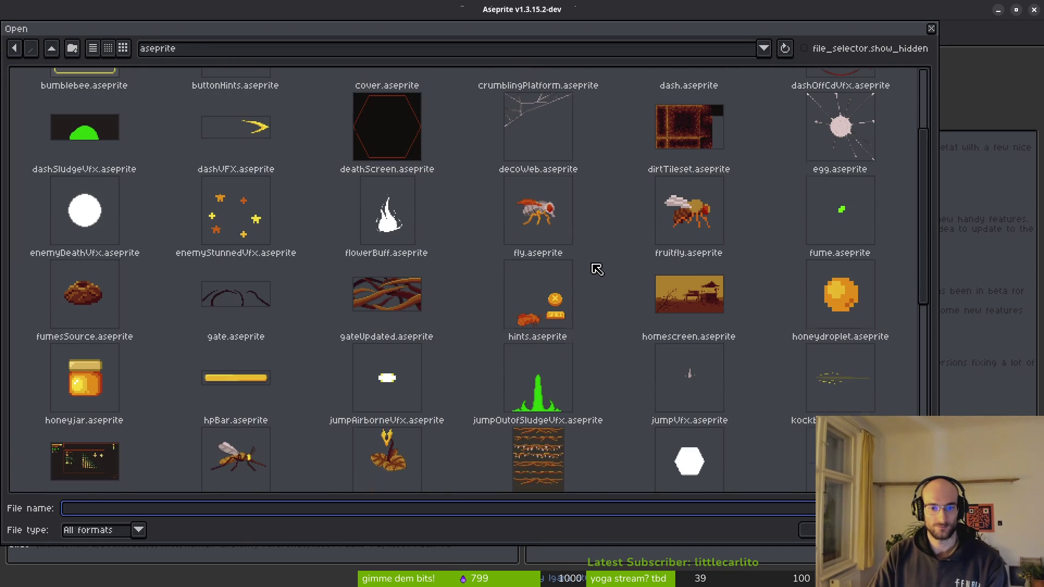
pyautogui.scroll(-3, 415, 249)
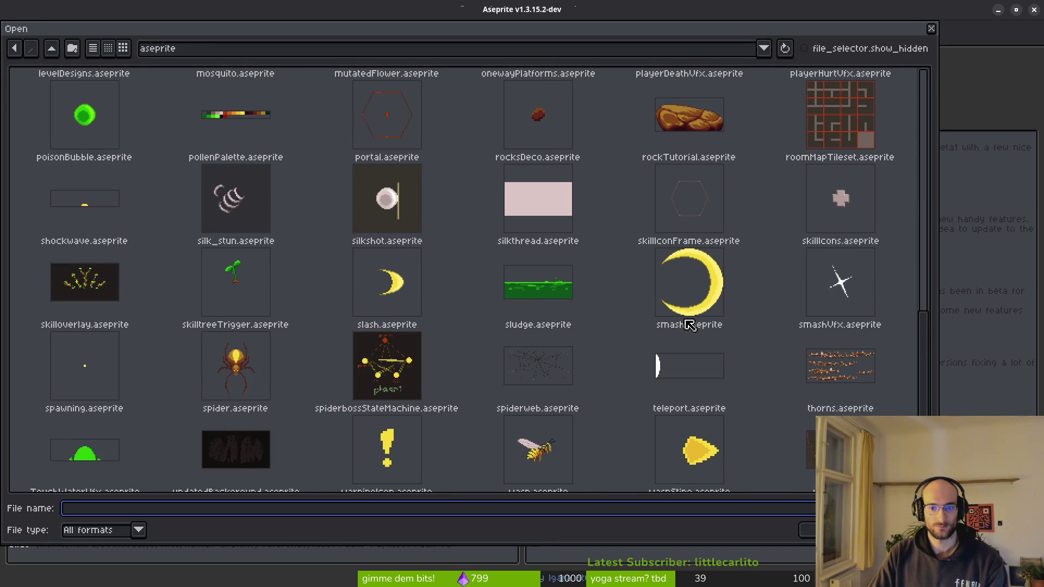
pyautogui.scroll(8, 388, 389)
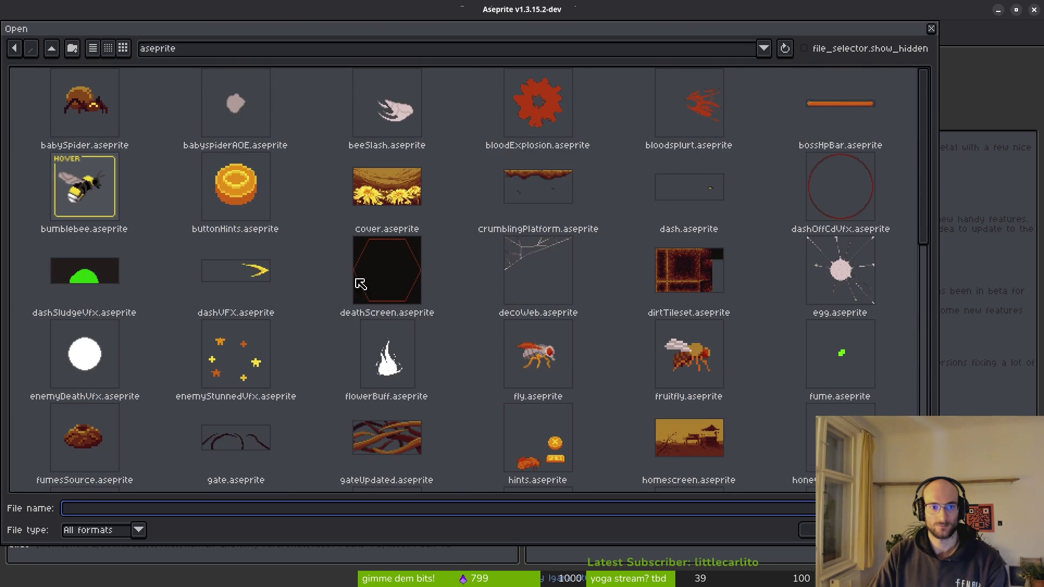
pyautogui.click(102, 190)
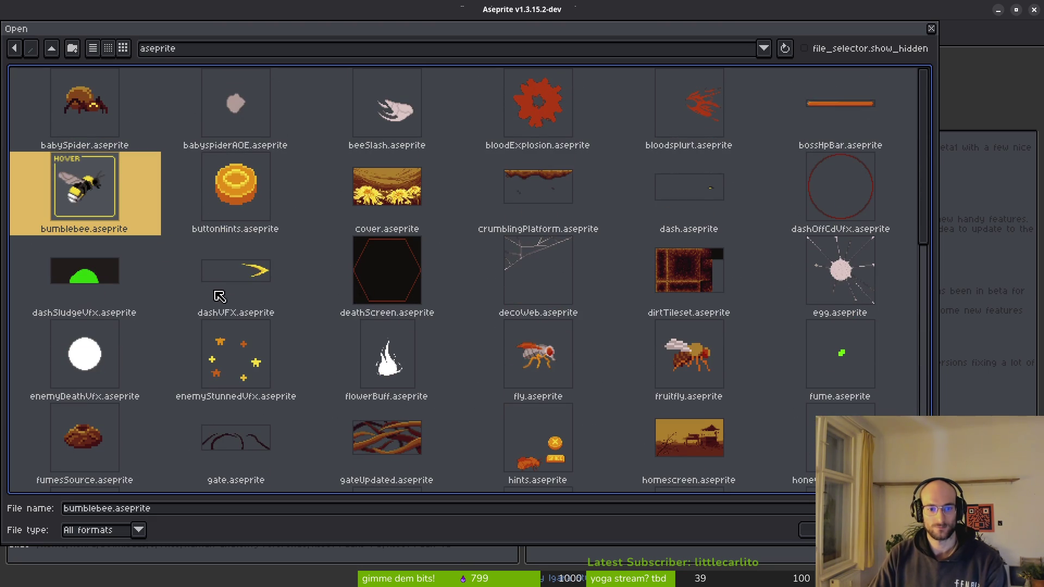
pyautogui.press('Return')
pyautogui.scroll(5, 587, 283)
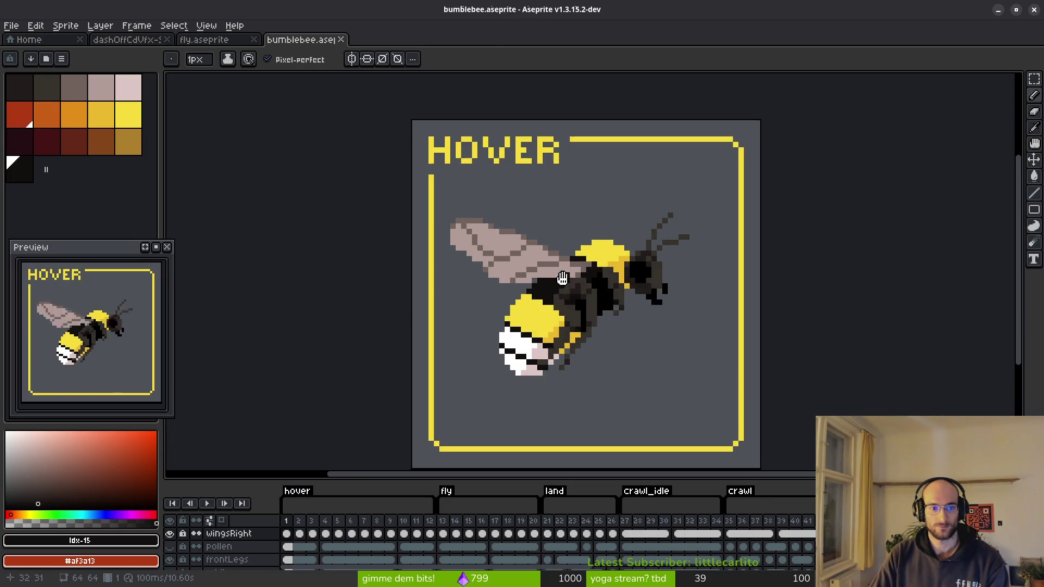
# - Play the bumblebee's fly tag animation
pyautogui.click(465, 542)
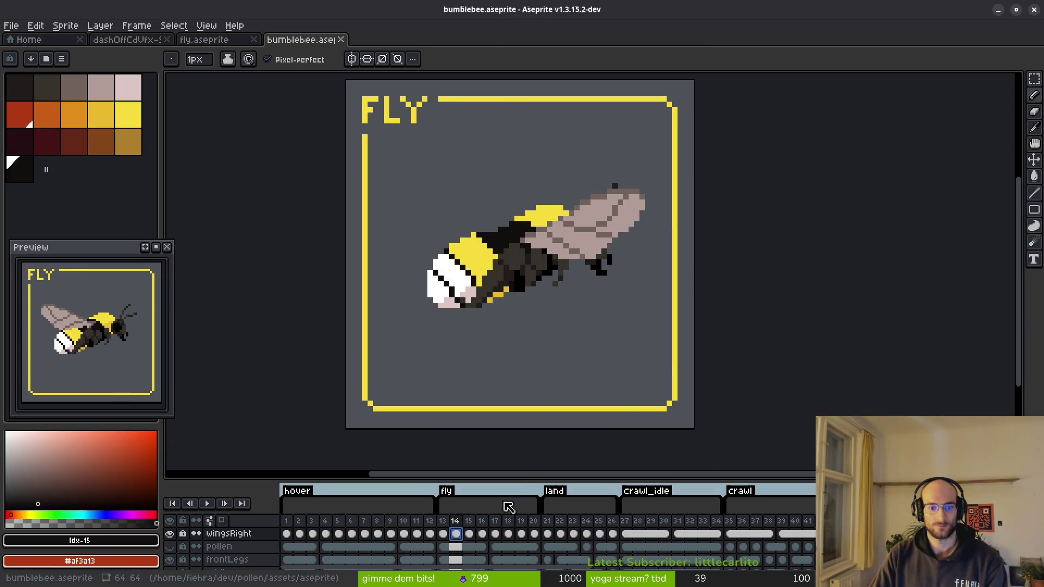
pyautogui.press('Return')
pyautogui.scroll(-1, 524, 296)
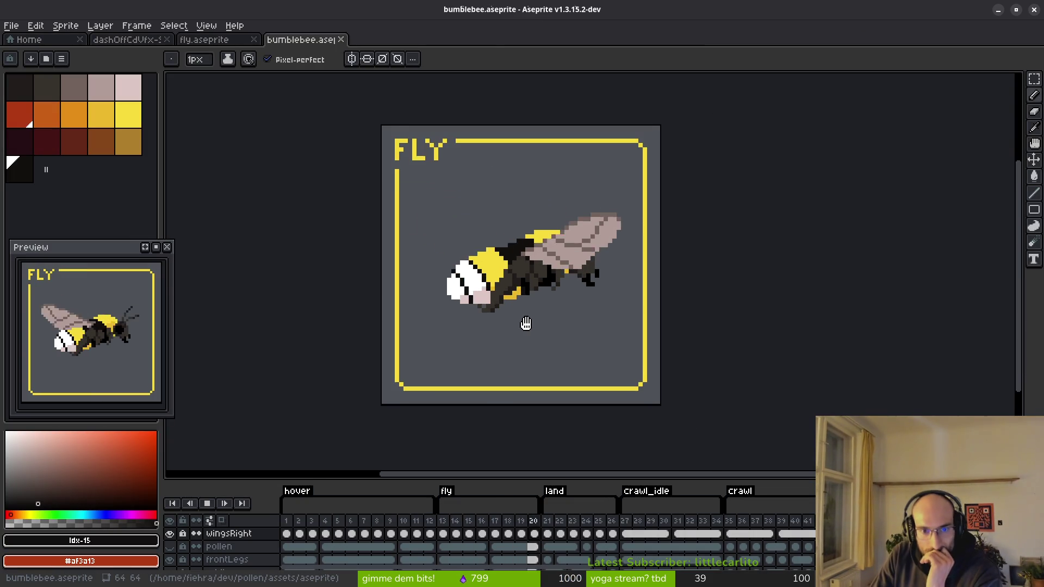
# - Load the default palette into bumblebee.aseprite and save the file
pyautogui.click(62, 59)
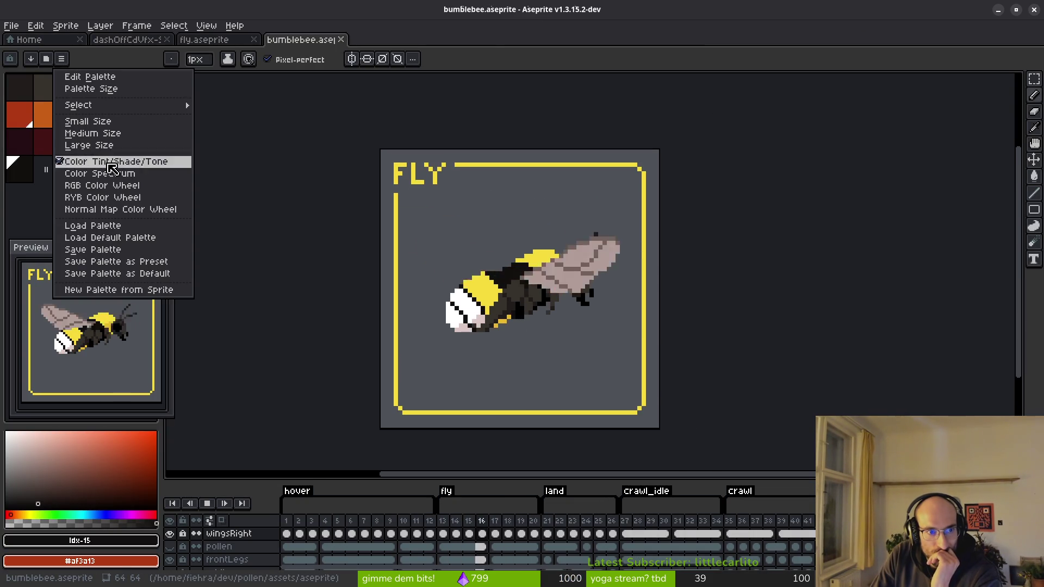
pyautogui.click(158, 238)
pyautogui.hotkey('ctrl', 's')
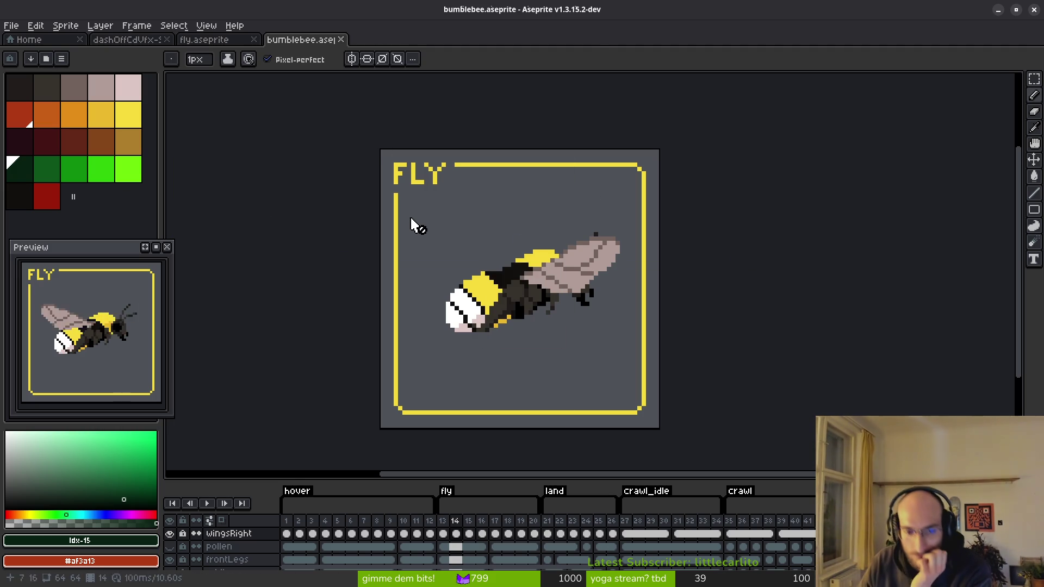
# - Enlarge the timeline to reveal later tags such as cling and takeoff_fly
pyautogui.moveTo(626, 471)
pyautogui.mouseDown()
pyautogui.moveTo(625, 390)
pyautogui.moveTo(625, 411)
pyautogui.mouseUp()
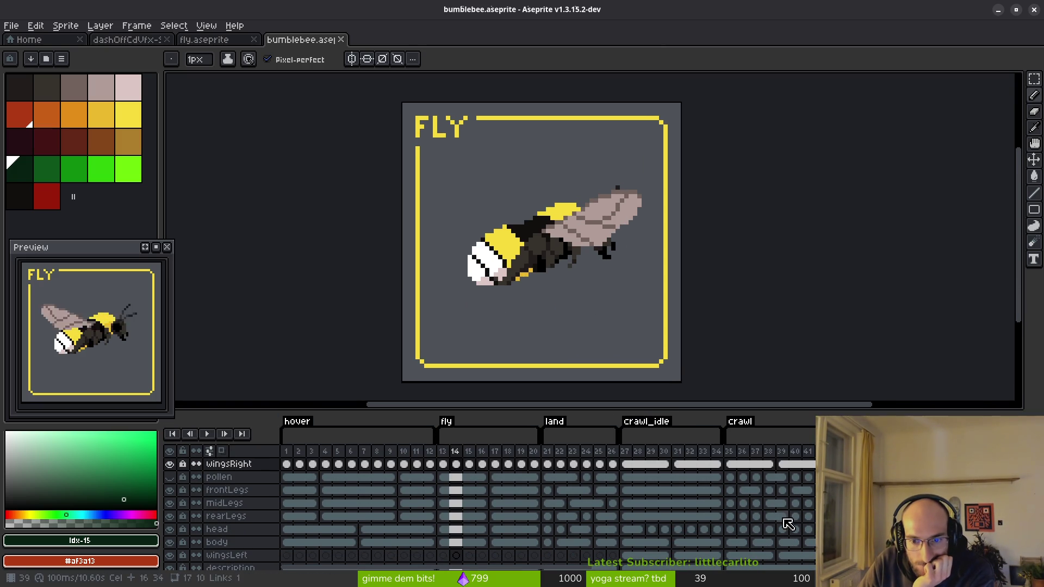
pyautogui.hscroll(15, 484, 494)
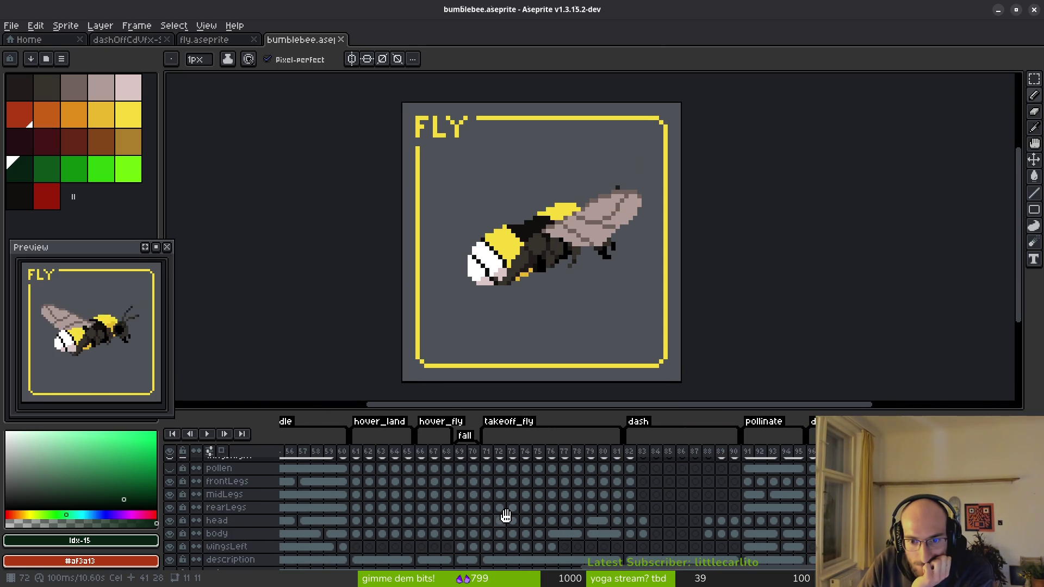
pyautogui.moveTo(505, 515); pyautogui.dragTo(705, 557)
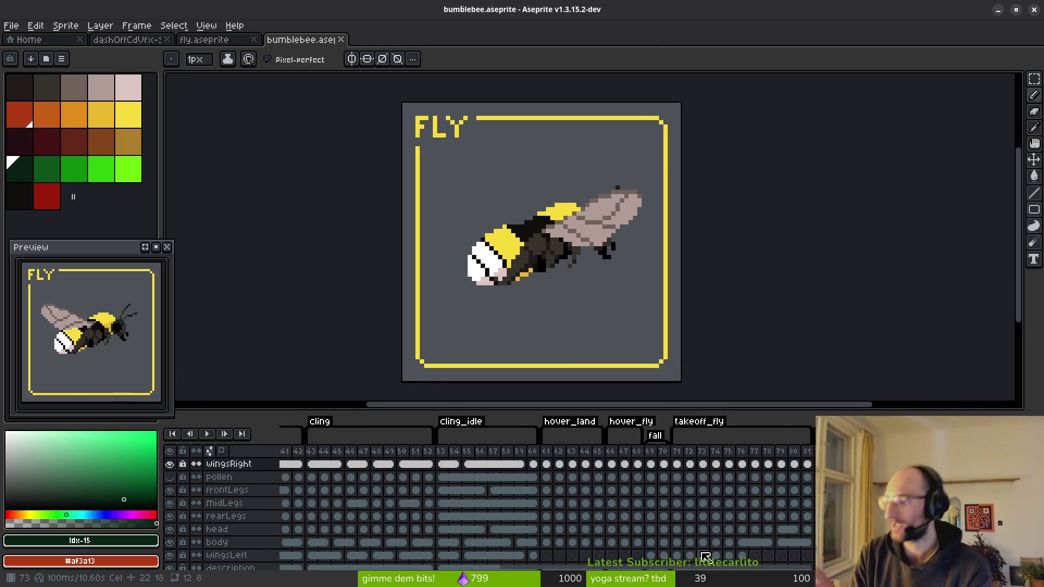
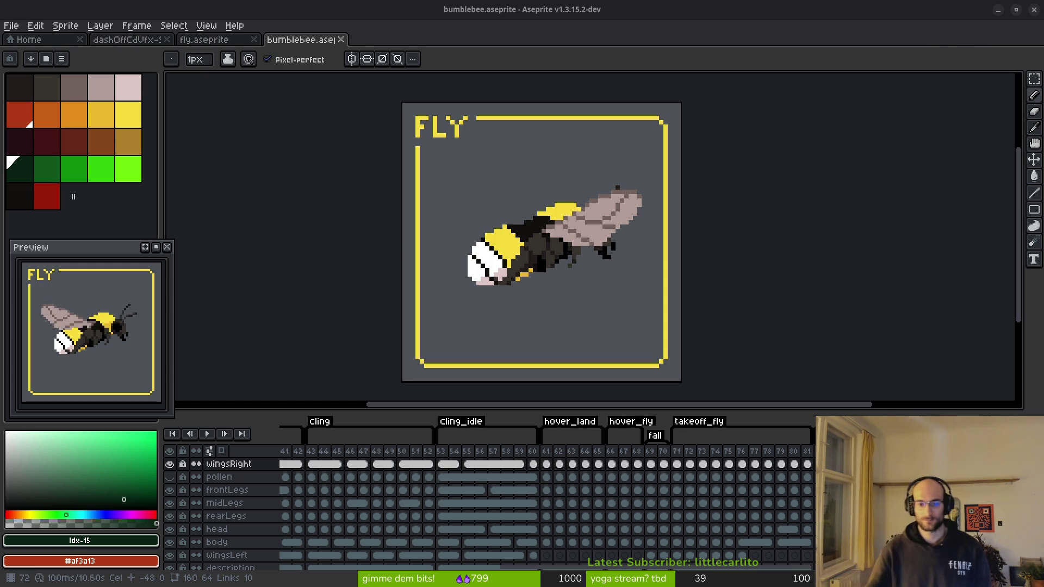
# - Scroll the Aseprite timeline to the crawl frames and play the animation on the pollen layer
pyautogui.moveTo(687, 504)
pyautogui.mouseDown()
pyautogui.moveTo(493, 499)
pyautogui.moveTo(664, 517)
pyautogui.mouseUp()
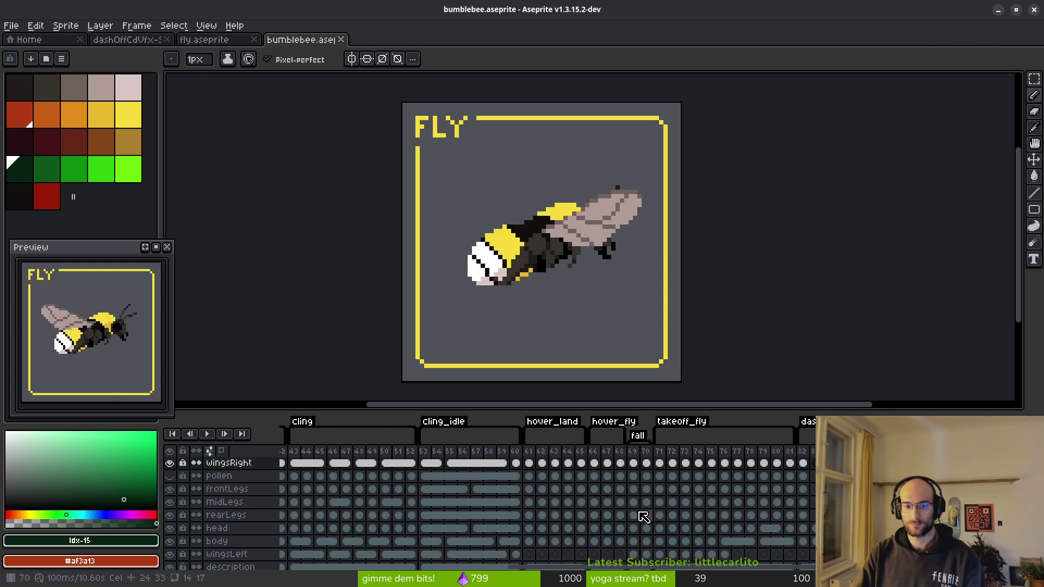
pyautogui.moveTo(524, 497); pyautogui.dragTo(582, 508)
pyautogui.click(435, 465)
pyautogui.click(403, 478)
pyautogui.press('Return')
# - Review the fly and crawl_idle animation frames, then switch over to the browser
pyautogui.hscroll(-5, 331, 504)
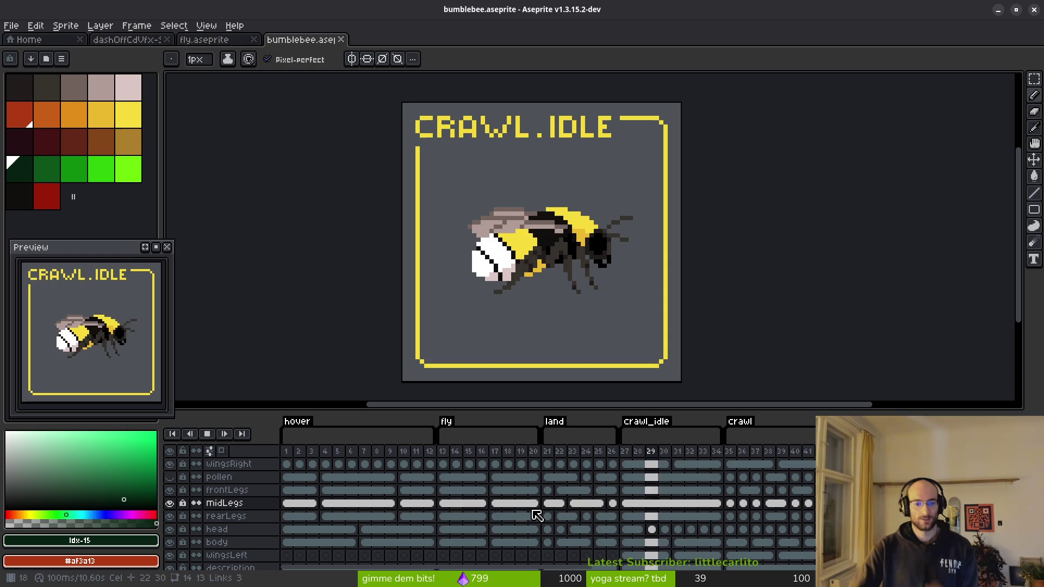
pyautogui.click(479, 483)
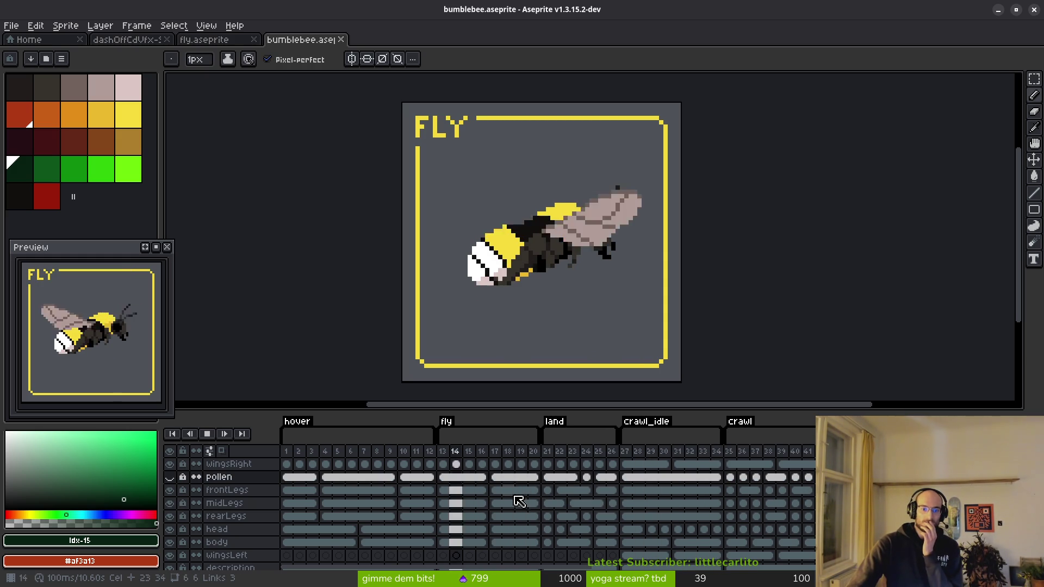
pyautogui.click(639, 486)
pyautogui.click(440, 490)
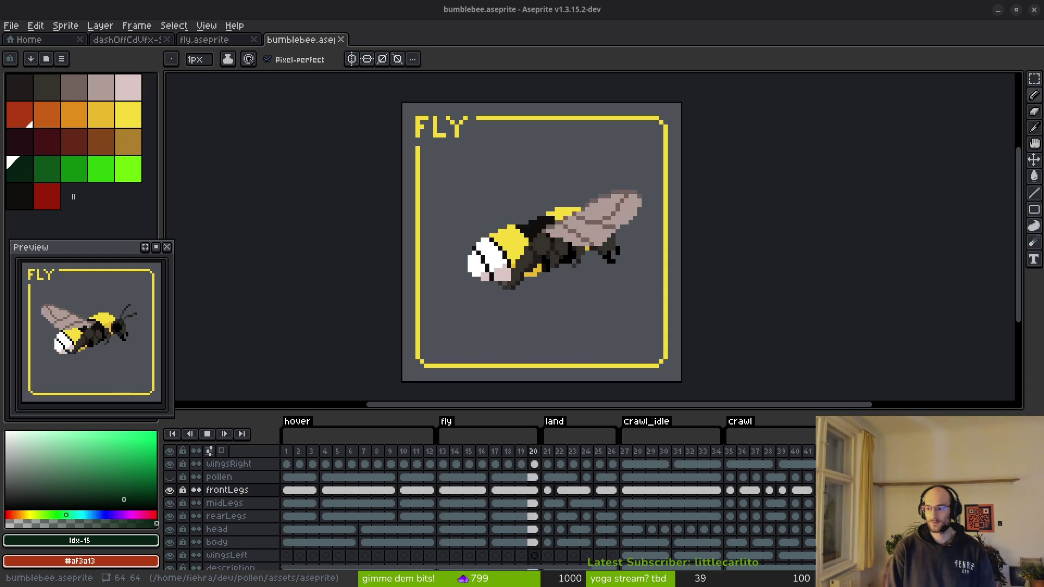
pyautogui.hotkey('alt', 'Tab')
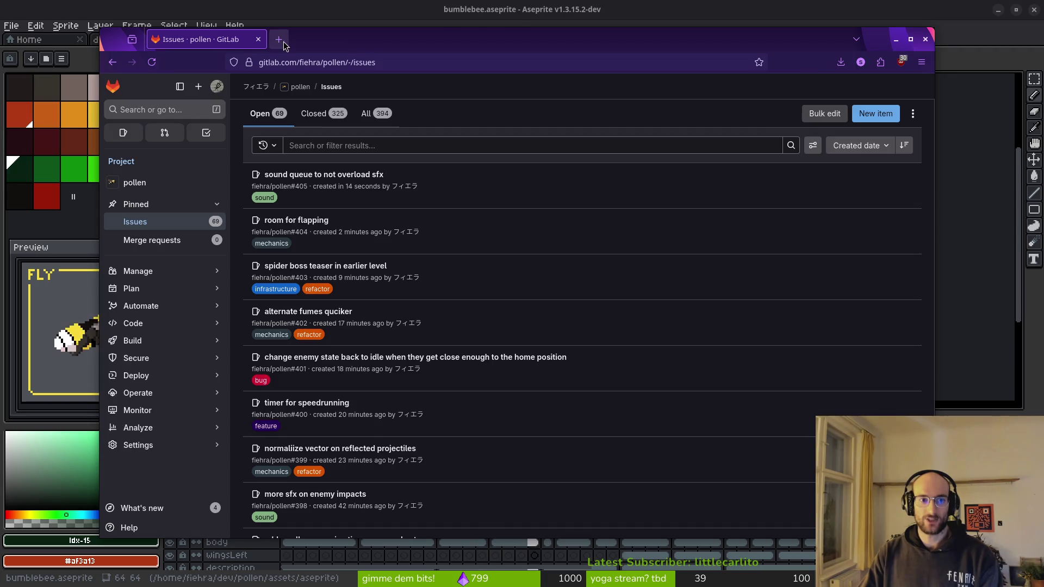
# - Start a new pollen issue titled 'sfx when enemies are shooting'
pyautogui.click(278, 39)
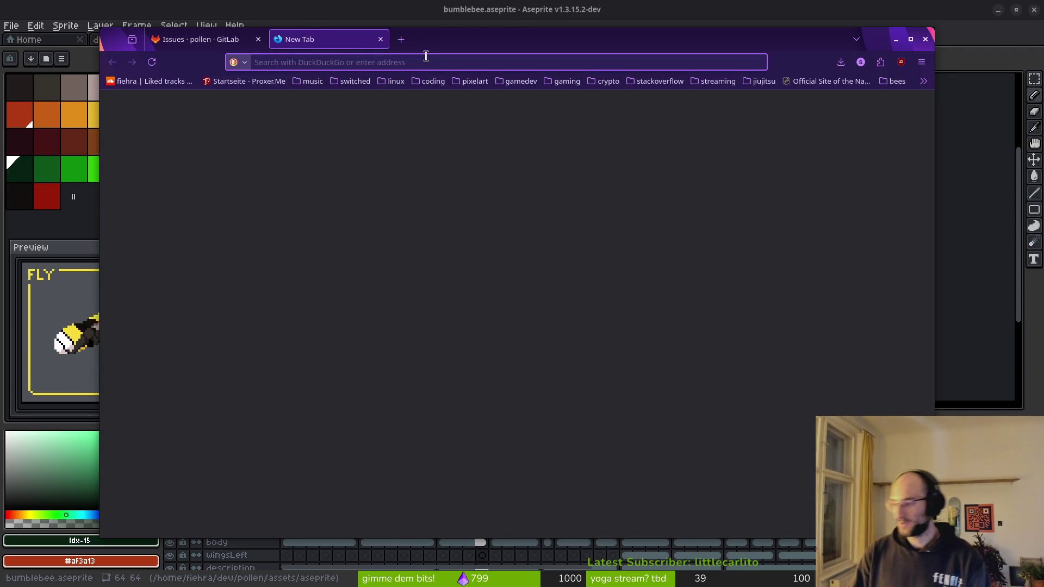
pyautogui.moveTo(435, 43); pyautogui.dragTo(424, 43)
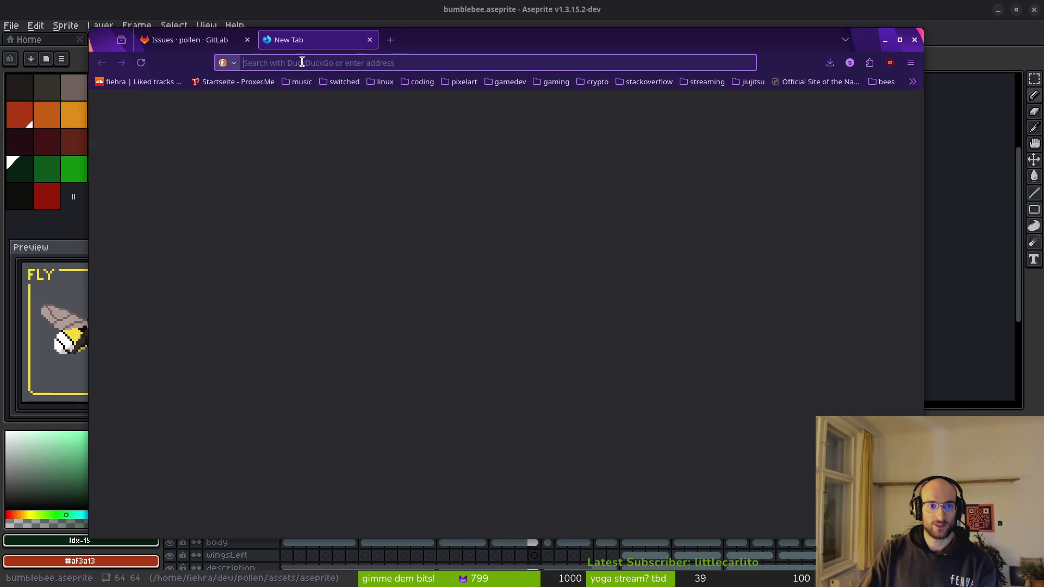
pyautogui.click(169, 40)
pyautogui.click(871, 115)
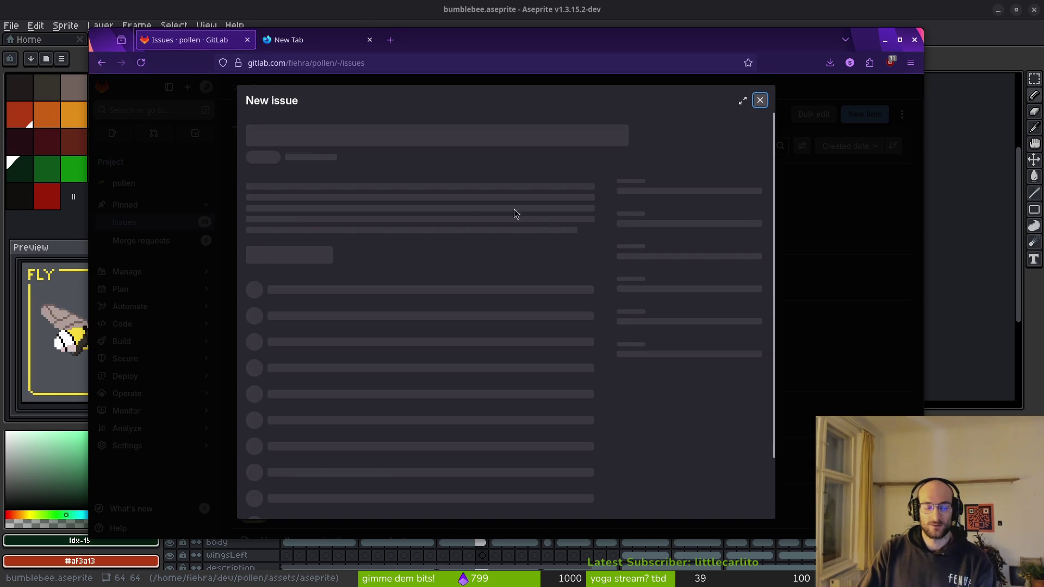
pyautogui.write('sfx when ')
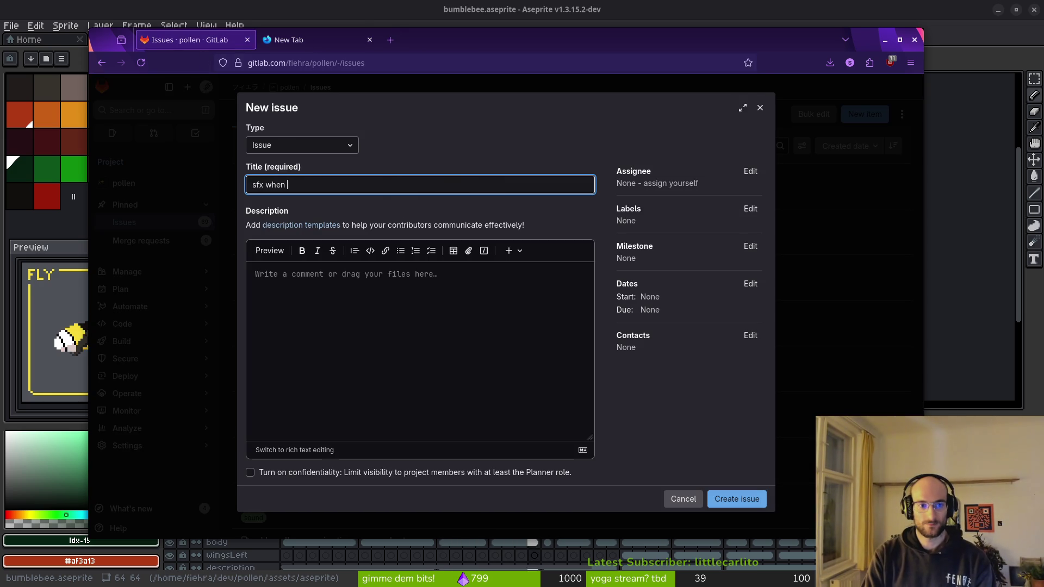
pyautogui.write('enemies are shooting')
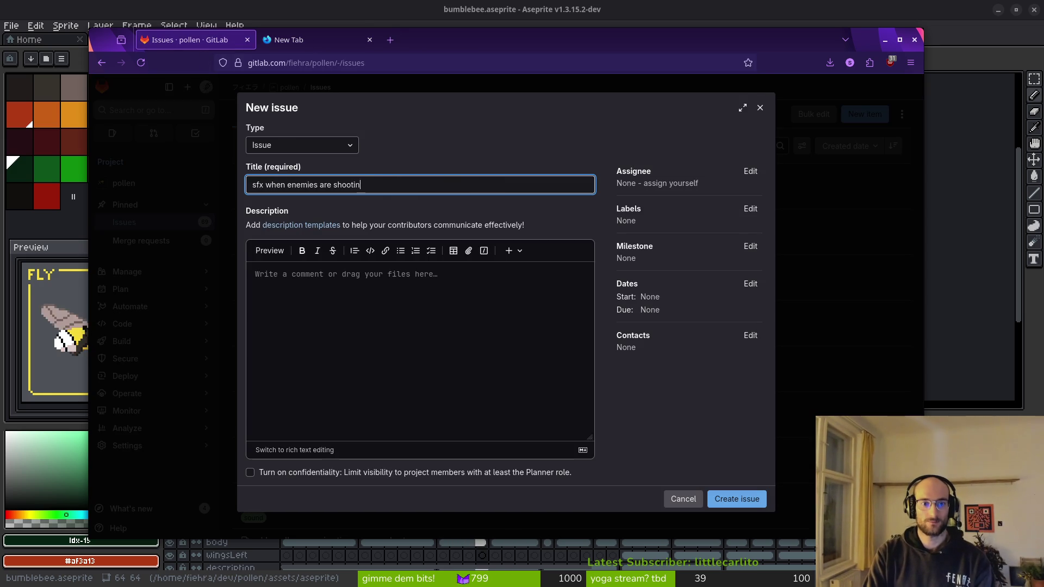
# - Label the issue 'sound', create it, close the empty tab and minimise the browser
pyautogui.click(751, 209)
pyautogui.scroll(-2, 691, 315)
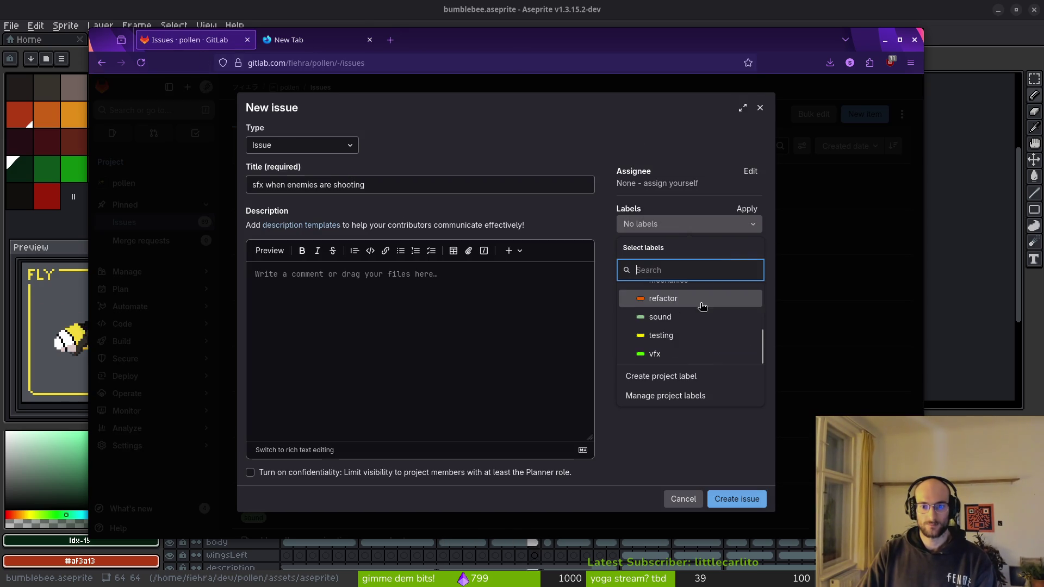
pyautogui.click(670, 319)
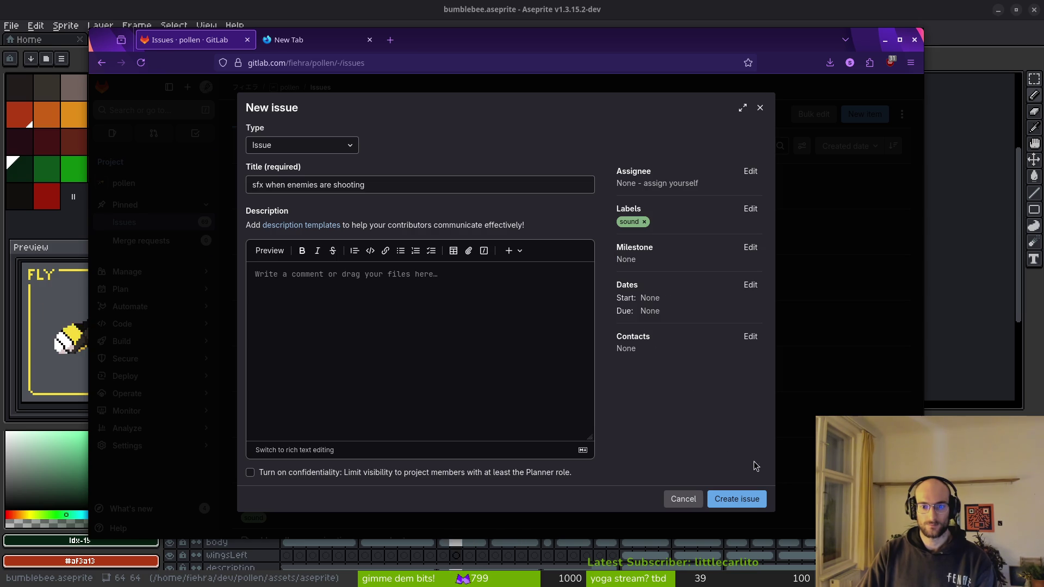
pyautogui.click(735, 496)
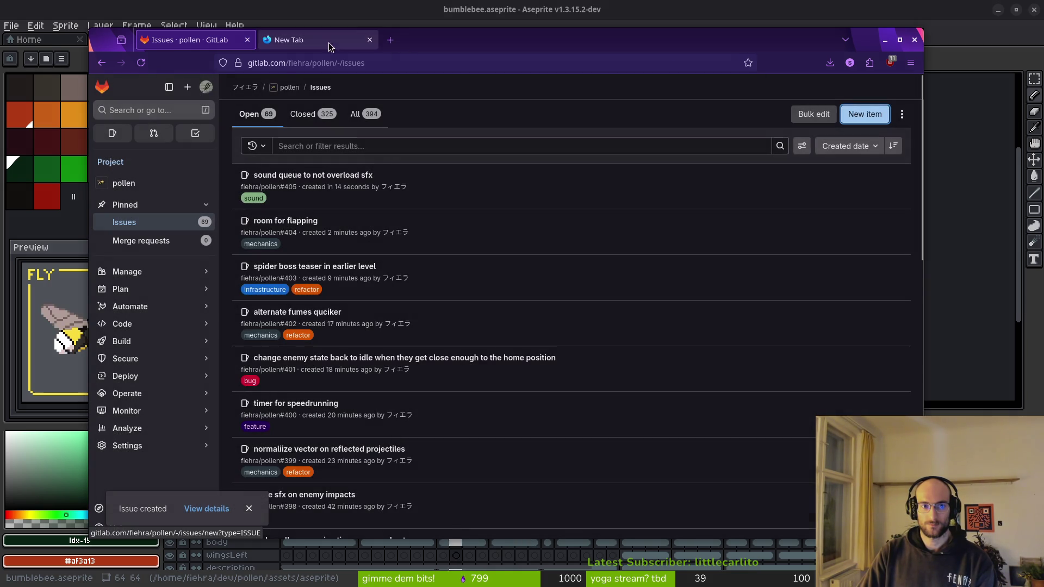
pyautogui.click(369, 39)
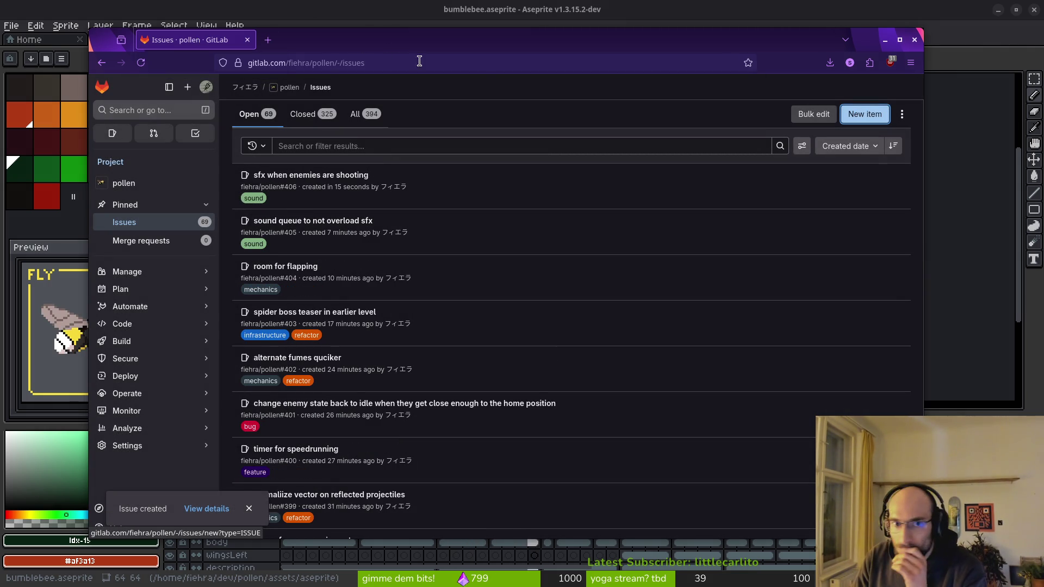
pyautogui.press('super+Page_Down')
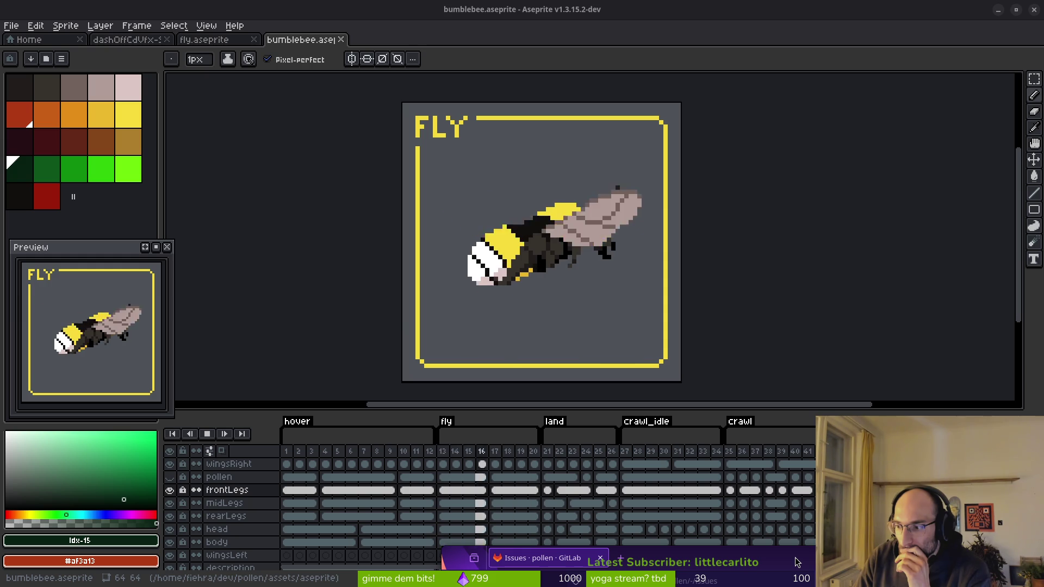
# - Drag the GitLab issues window back up briefly, then switch away to Aseprite again
pyautogui.moveTo(789, 564)
pyautogui.mouseDown()
pyautogui.moveTo(573, 278)
pyautogui.moveTo(494, 57)
pyautogui.moveTo(556, 68)
pyautogui.mouseUp()
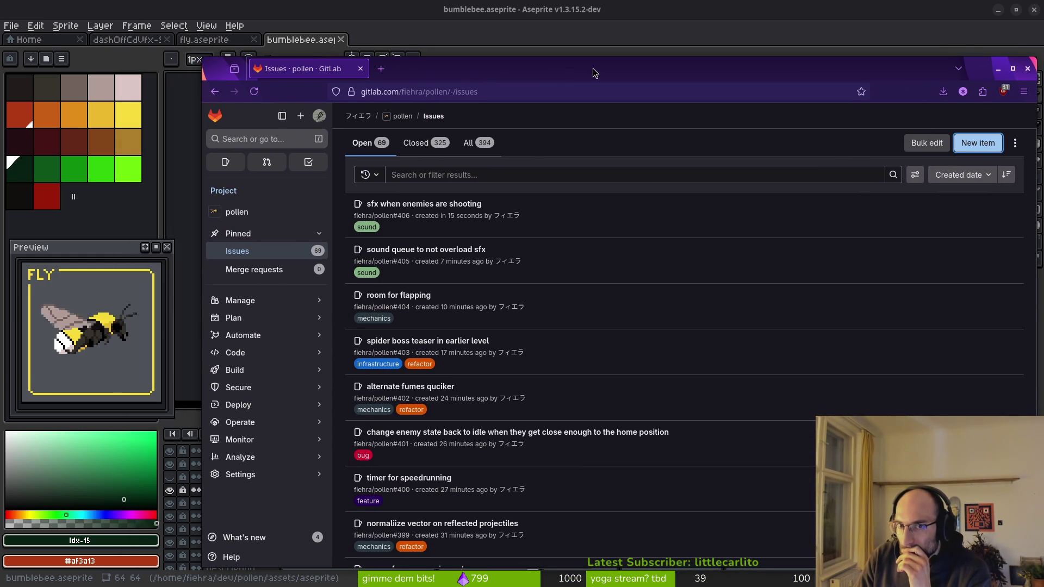
pyautogui.hotkey('alt', 'Tab')
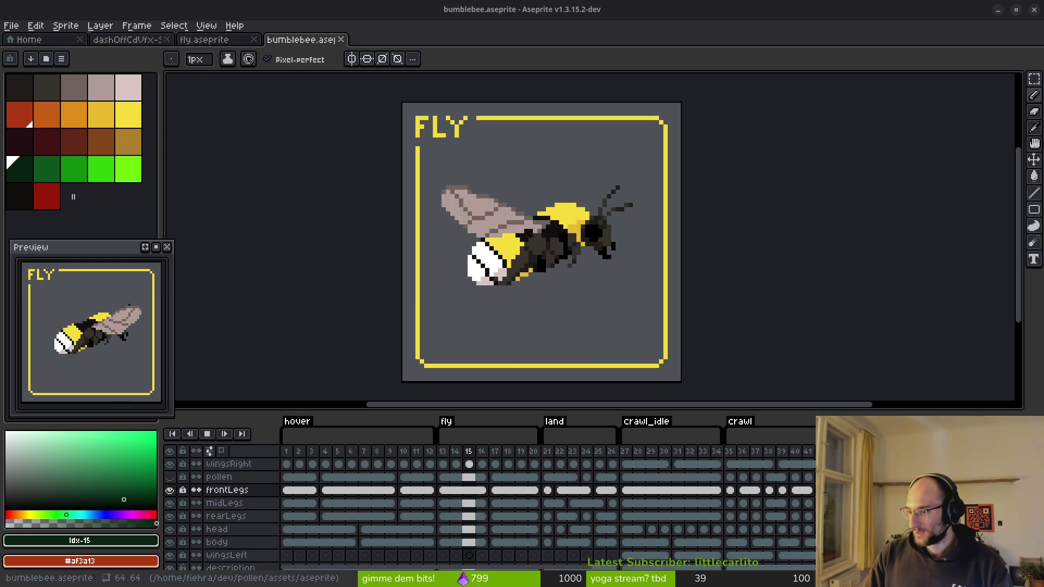
# - Bring the GitLab issues window to the front and shift it up and to the right
pyautogui.hotkey('alt', 'Tab')
pyautogui.moveTo(353, 92); pyautogui.dragTo(377, 61)
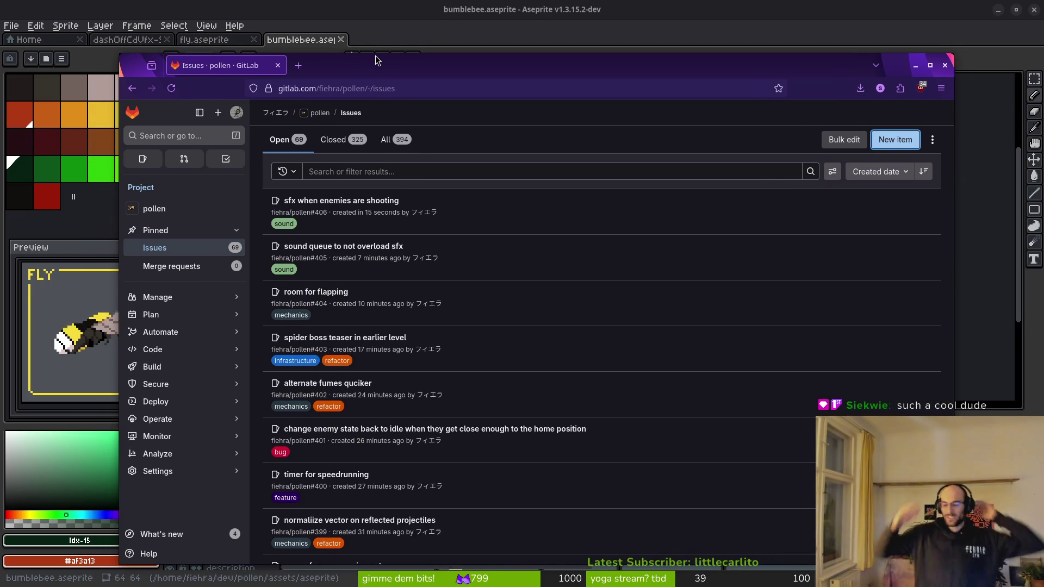
pyautogui.click(771, 350)
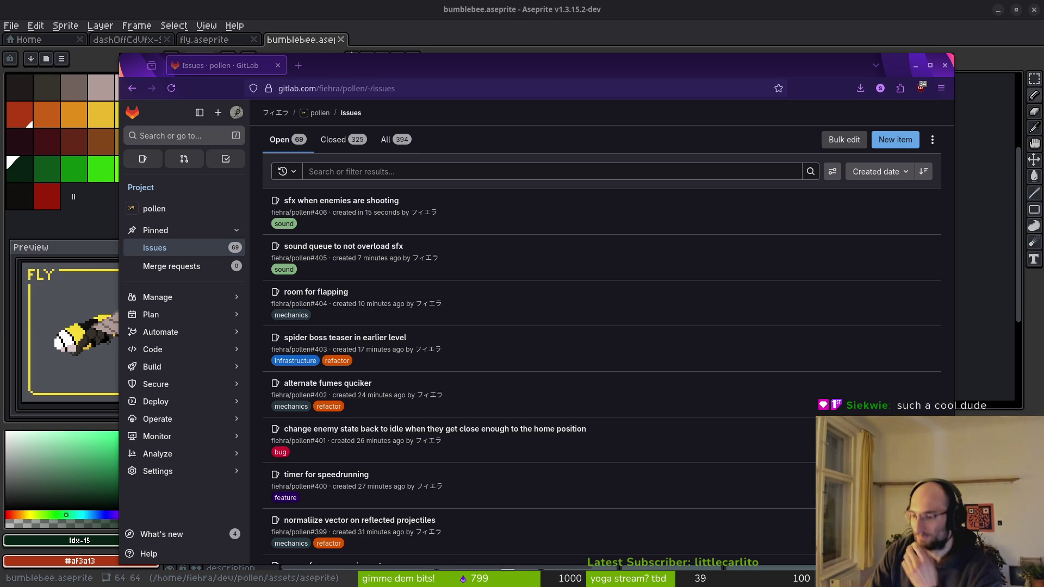
pyautogui.moveTo(452, 69); pyautogui.dragTo(488, 61)
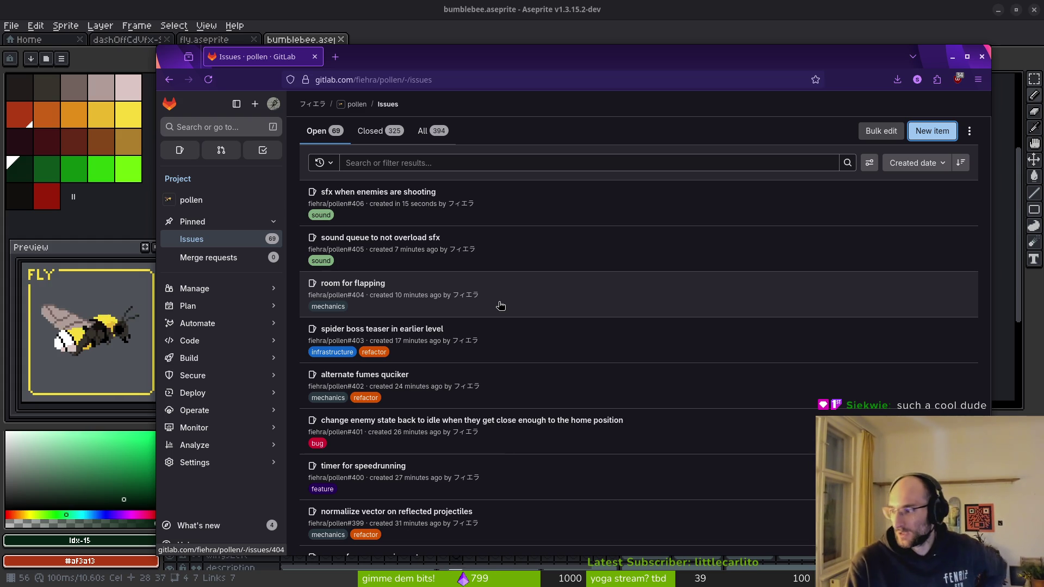
# - Open issue #392 'flowerbuff tutorial level' in a separate tab and close it
pyautogui.moveTo(245, 288)
pyautogui.scroll(-4, 467, 305)
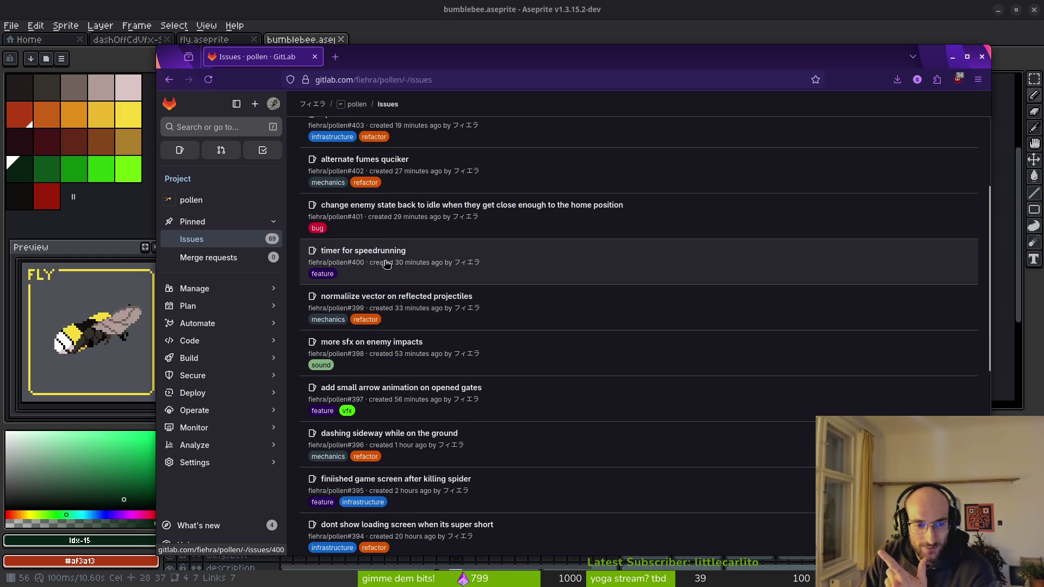
pyautogui.scroll(-3, 544, 380)
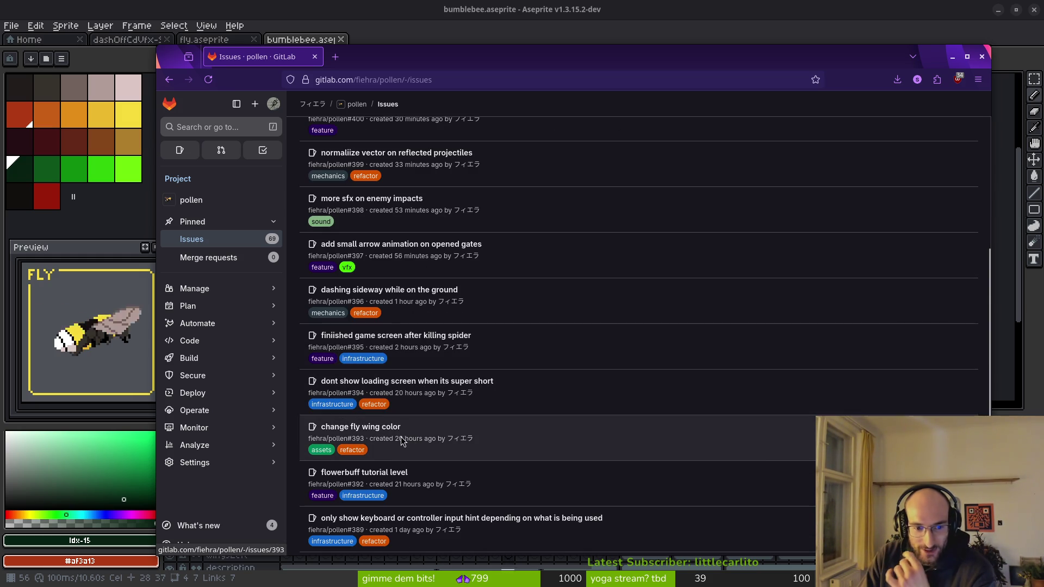
pyautogui.middleClick(370, 473)
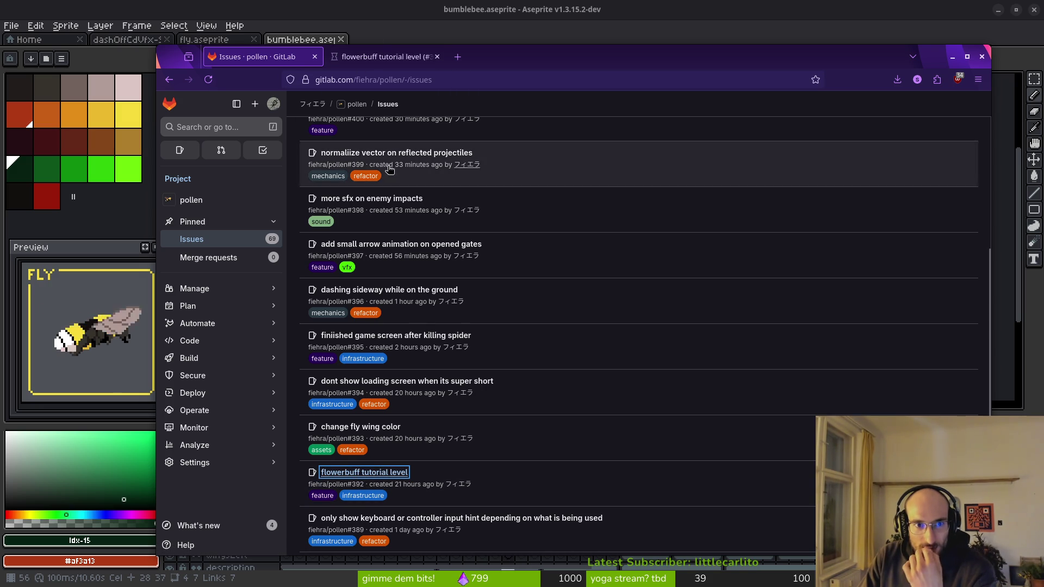
pyautogui.click(390, 60)
pyautogui.scroll(-1, 522, 348)
pyautogui.click(386, 508)
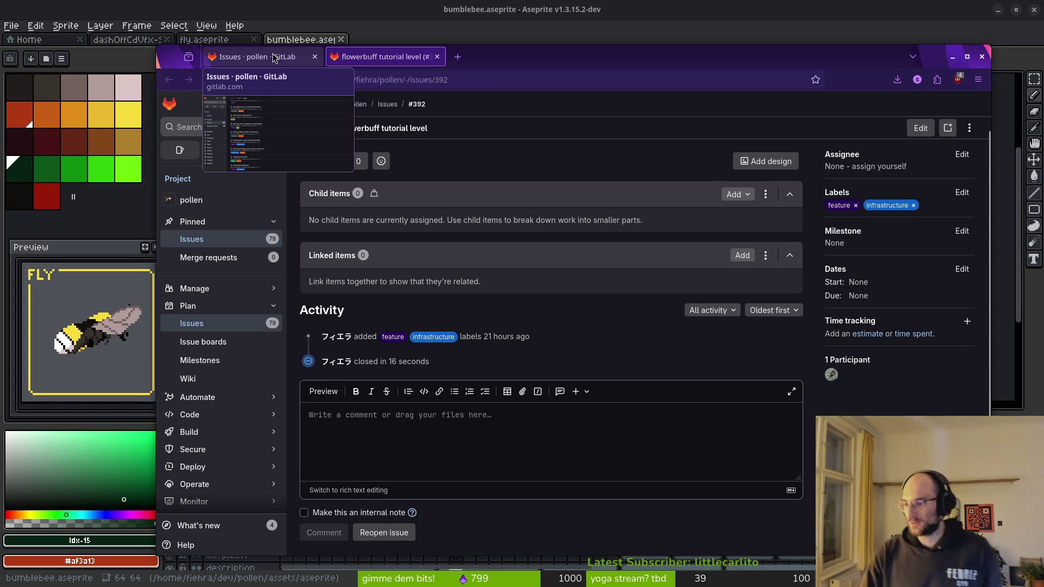
# - Return to the issues list and open #402 'alternate fumes quicker' in the second tab
pyautogui.click(293, 59)
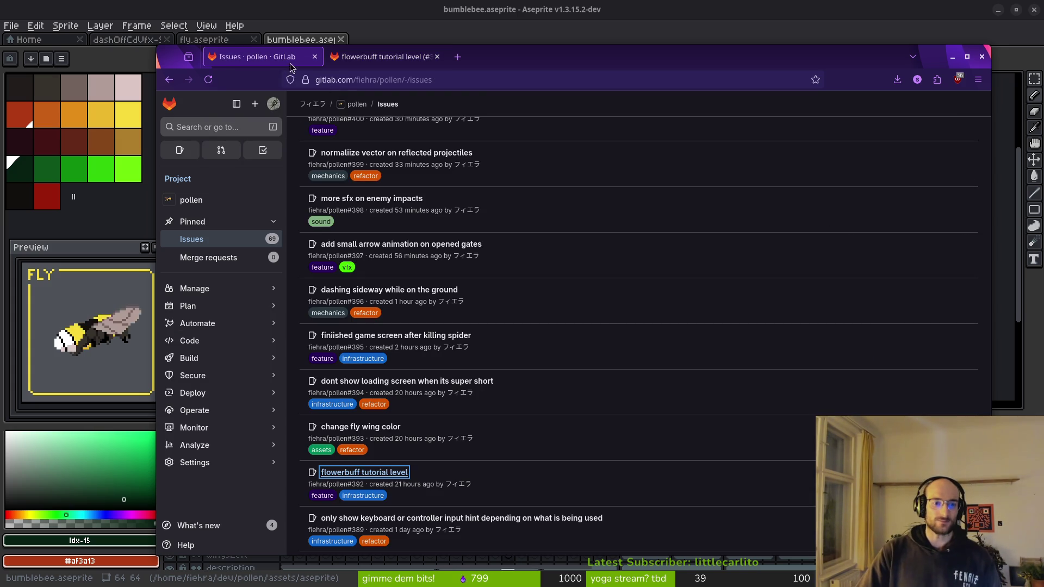
pyautogui.scroll(-5, 541, 366)
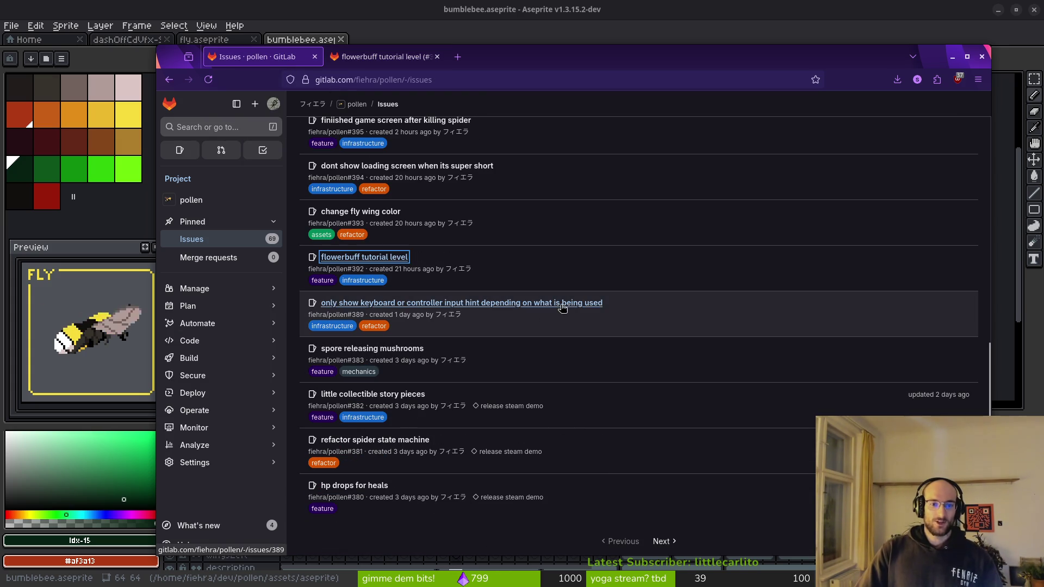
pyautogui.click(294, 279)
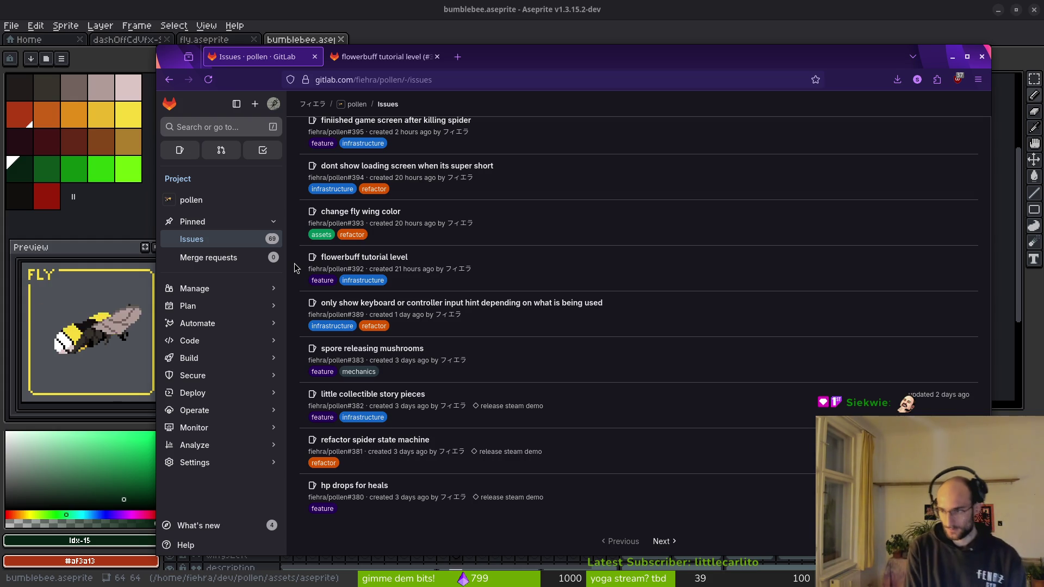
pyautogui.scroll(3, 543, 326)
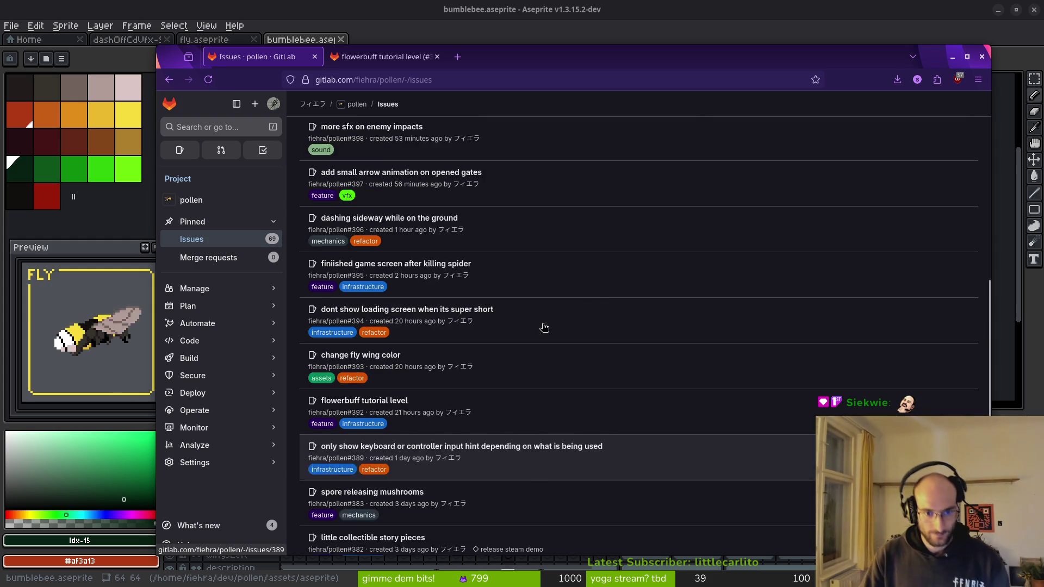
pyautogui.scroll(-5, 541, 346)
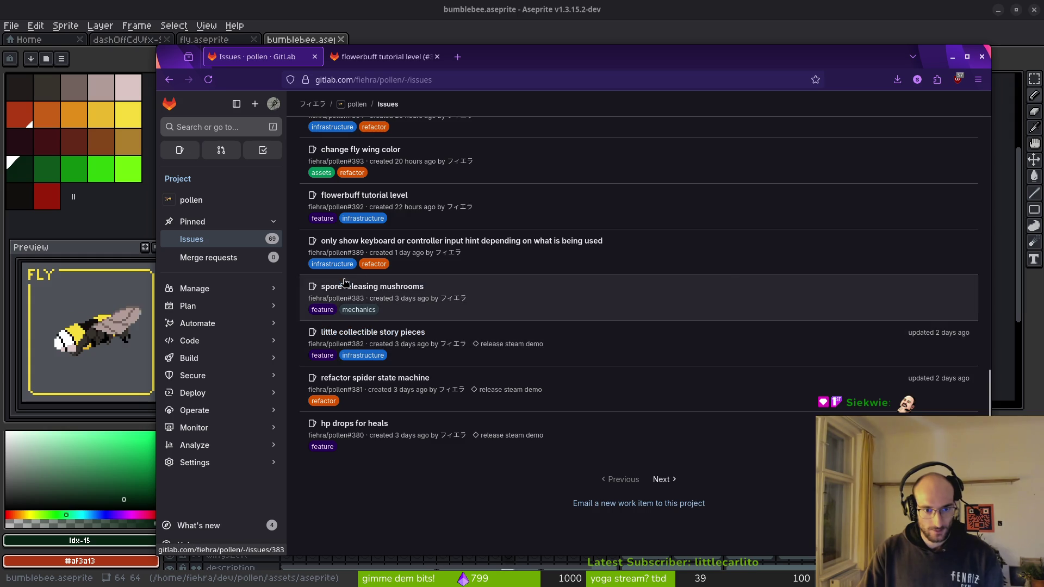
pyautogui.scroll(10, 348, 326)
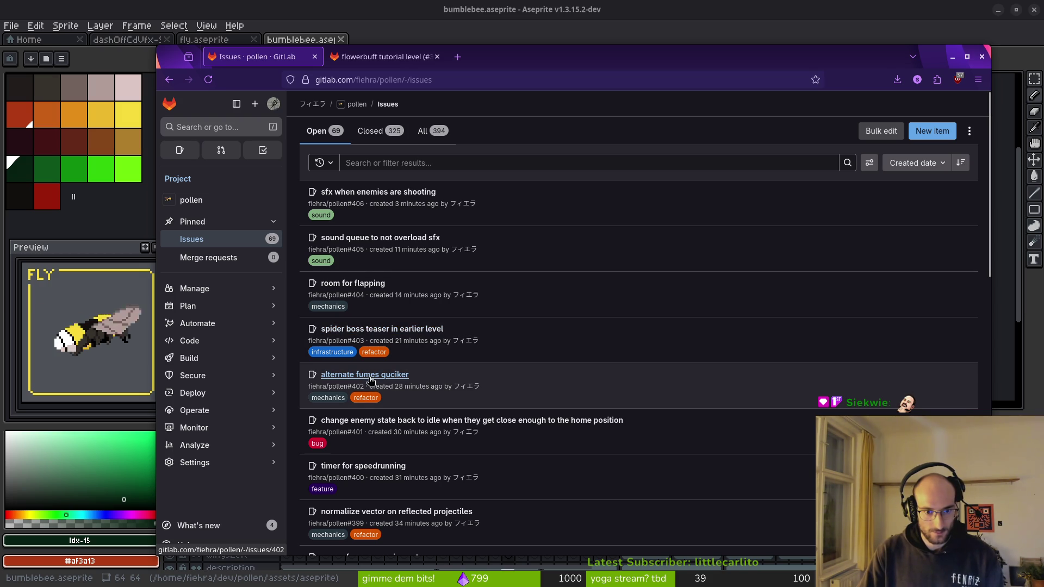
pyautogui.moveTo(364, 381)
pyautogui.mouseDown()
pyautogui.moveTo(413, 41)
pyautogui.moveTo(413, 57)
pyautogui.moveTo(508, 51)
pyautogui.moveTo(518, 70)
pyautogui.mouseUp()
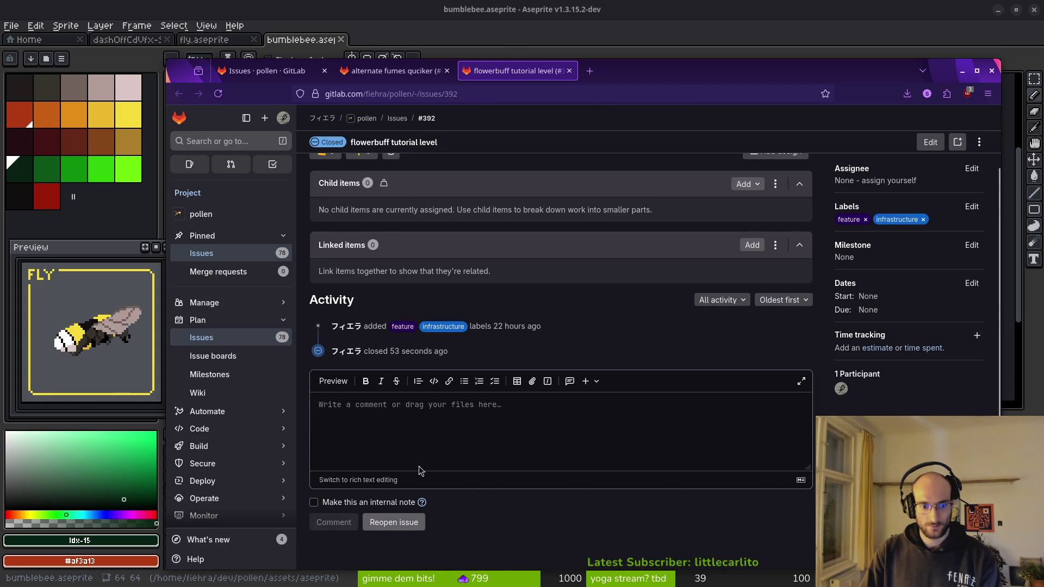
# - Close the flowerbuff issue page, switch to Godot, and clear the scene node selection
pyautogui.click(569, 71)
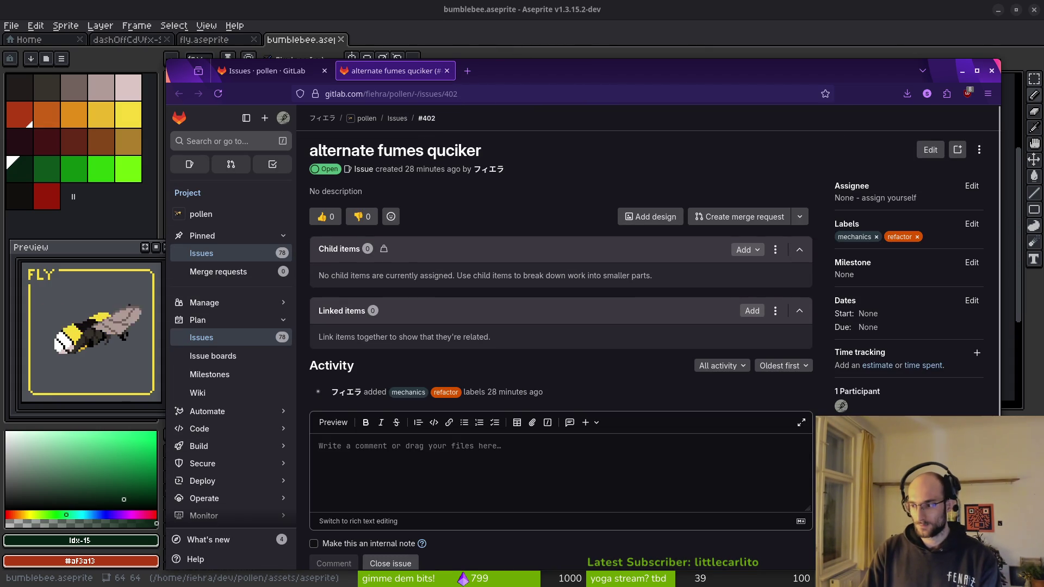
pyautogui.hotkey('alt', 'Tab')
pyautogui.click(113, 209)
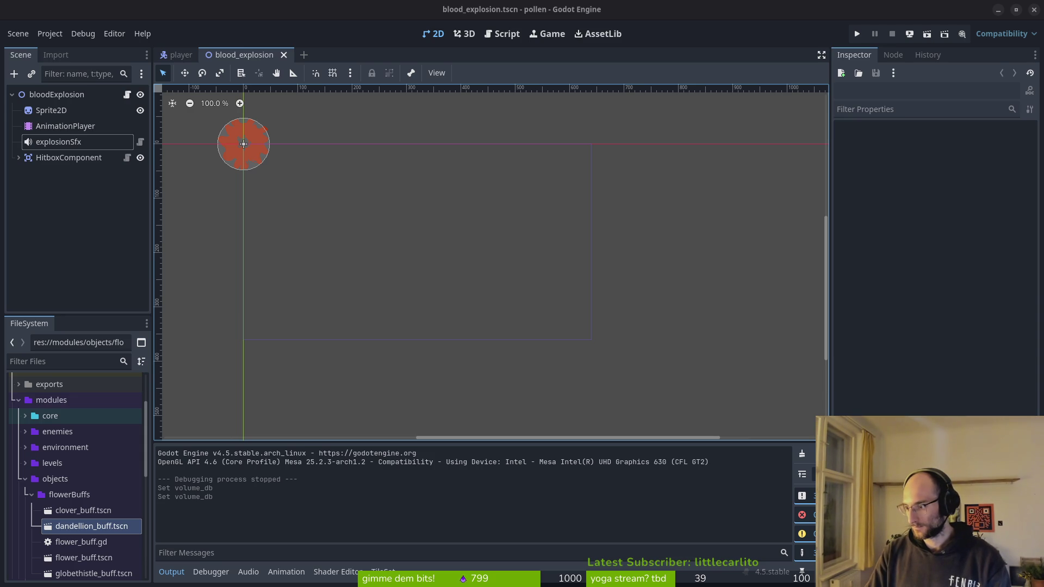
# - Adjust the system audio volume and glance at the fumes issue in the browser
pyautogui.press('XF86AudioLowerVolume')
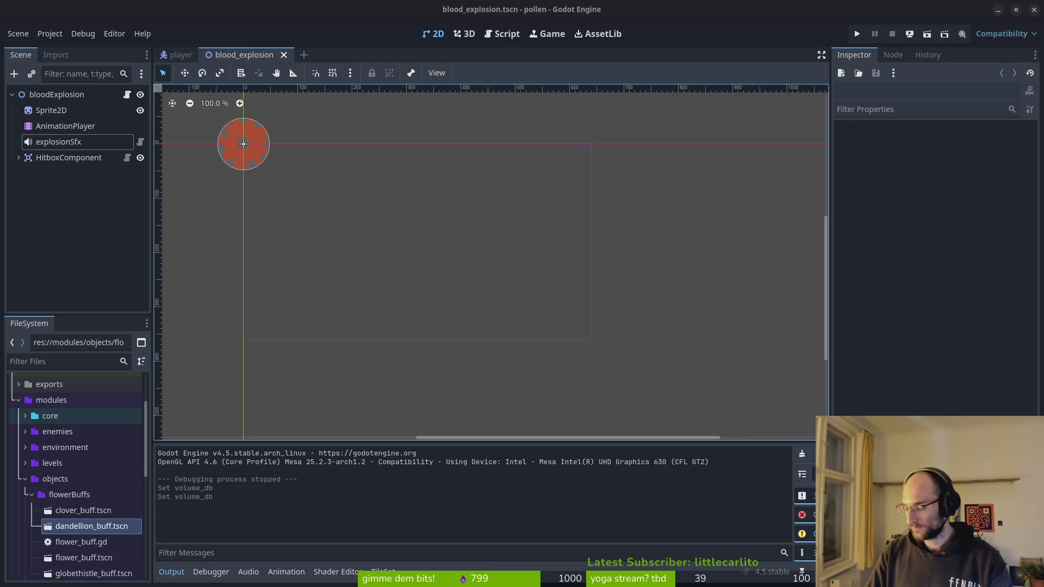
pyautogui.press('XF86AudioRaiseVolume')
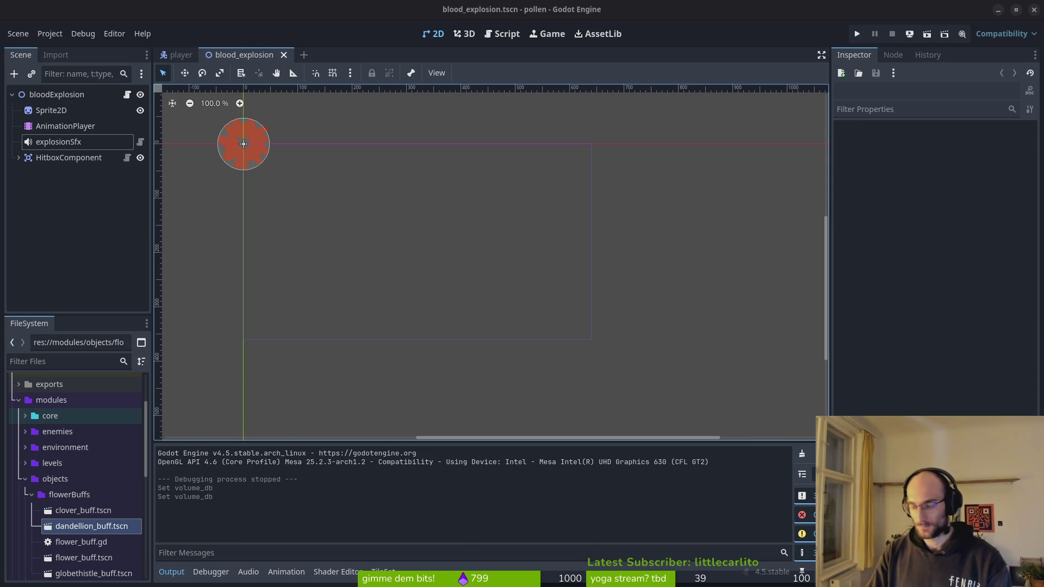
pyautogui.press('XF86AudioRaiseVolume')
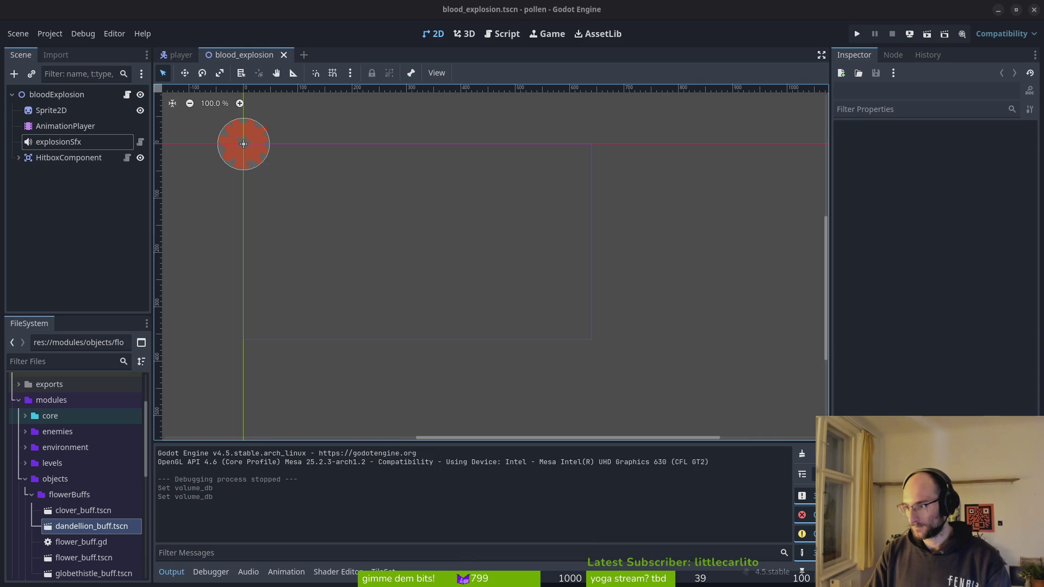
pyautogui.hotkey('alt', 'Tab')
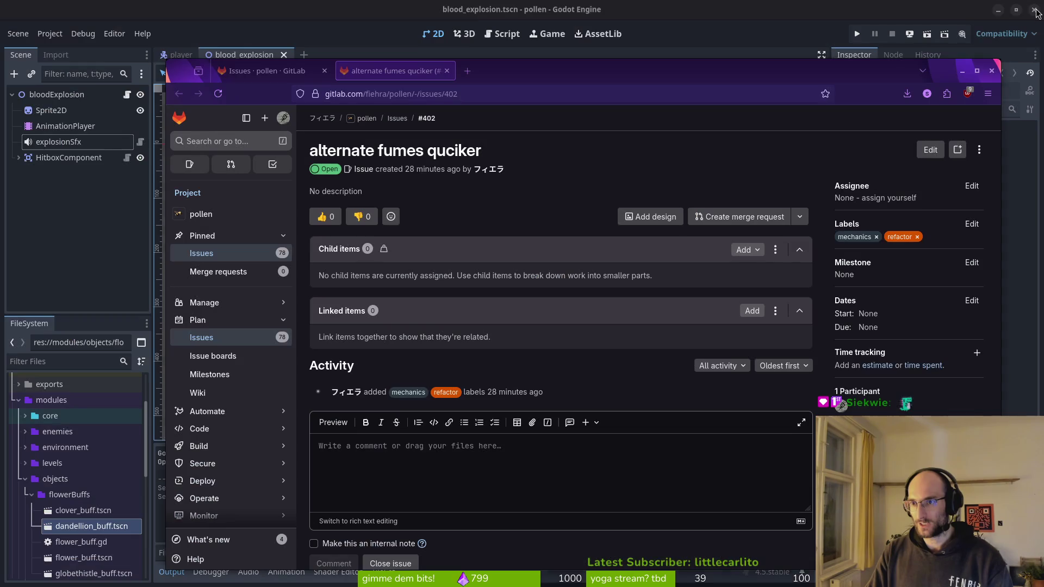
pyautogui.moveTo(606, 69); pyautogui.dragTo(567, 45)
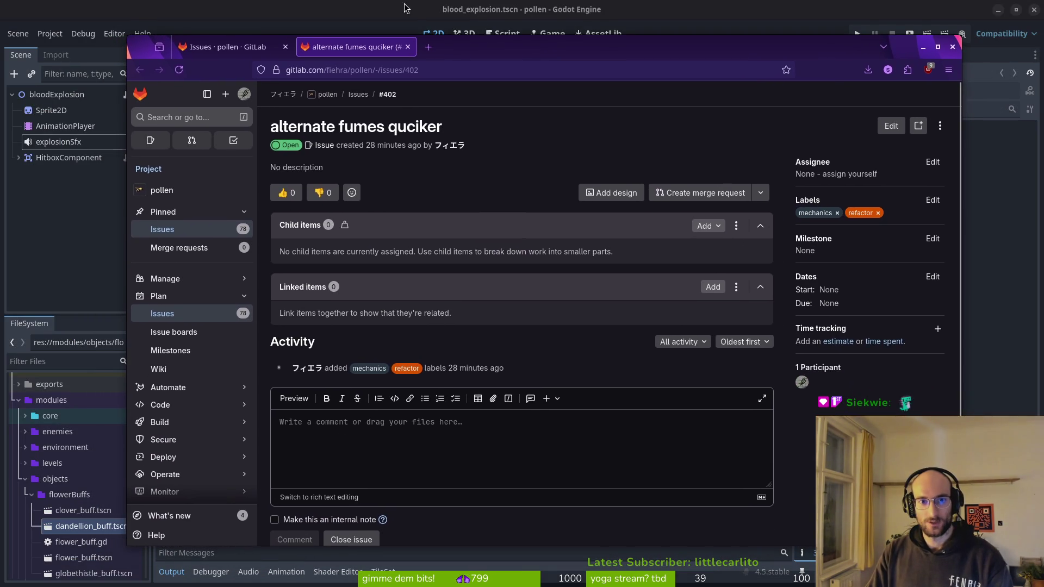
pyautogui.click(409, 9)
pyautogui.hotkey('alt', 'Tab')
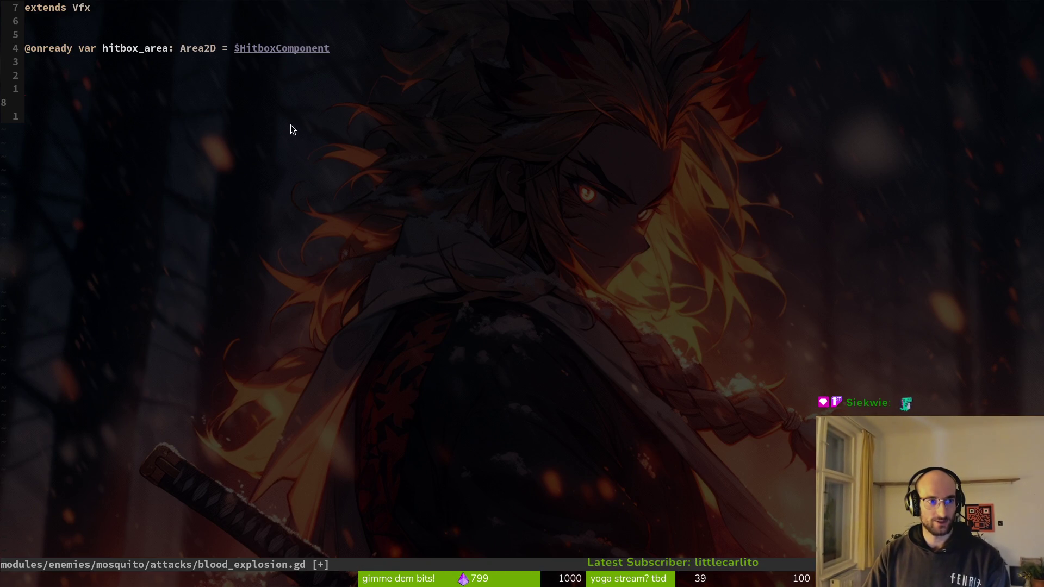
# - Back in Godot, quick-open level_3.tscn by searching 'leve3t'
pyautogui.hotkey('alt', 'Tab')
pyautogui.hotkey('alt', 'shift', 'o')
pyautogui.write('leve')
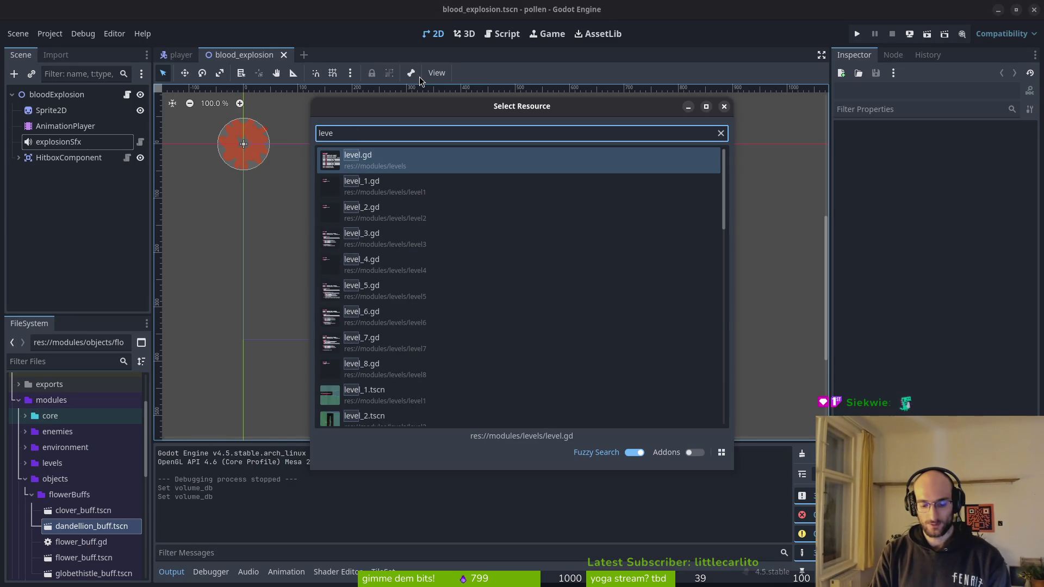
pyautogui.write('3')
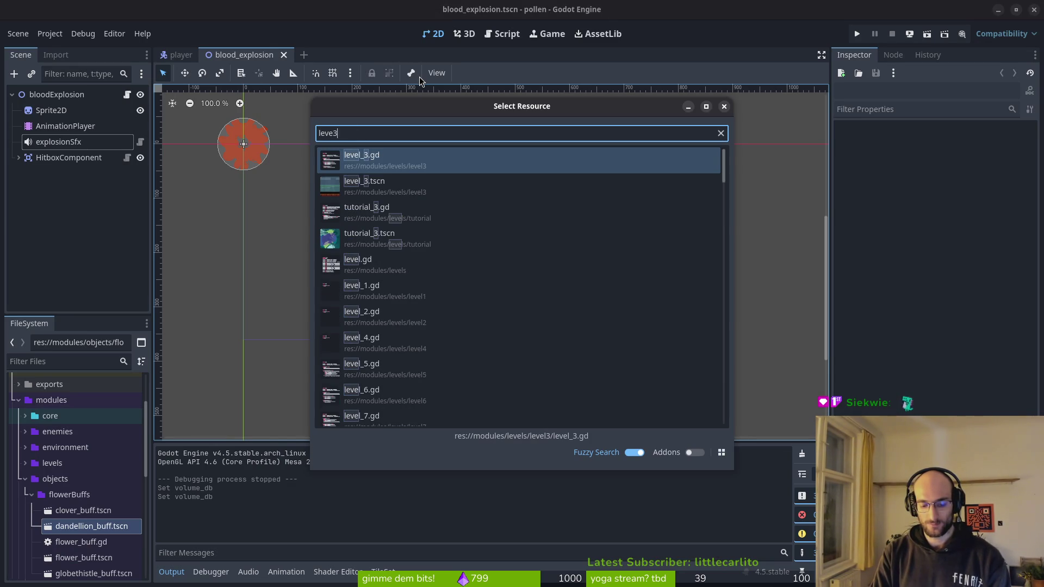
pyautogui.write('ts')
pyautogui.press('Return')
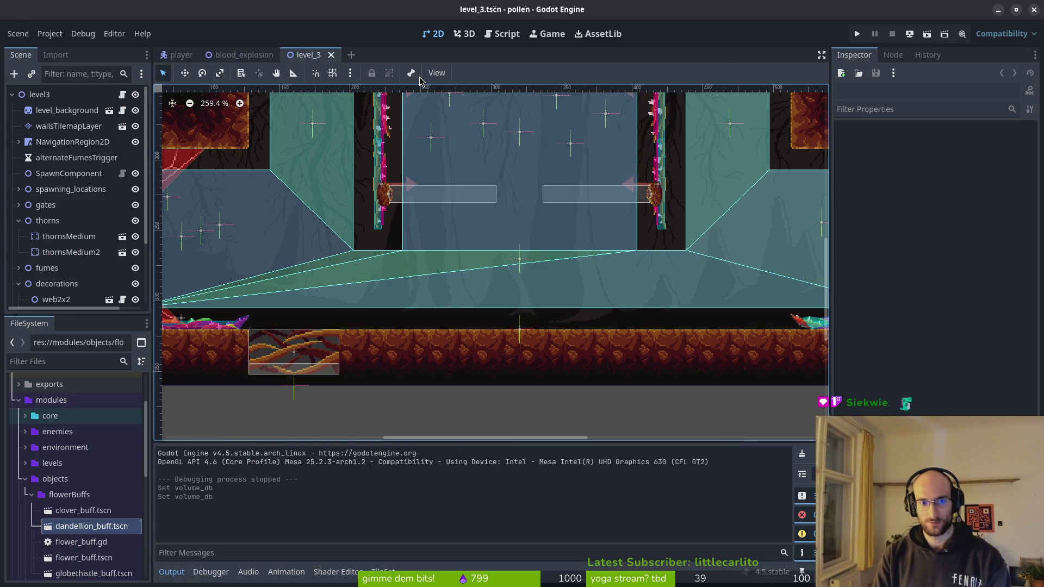
pyautogui.hotkey('alt', 'Tab')
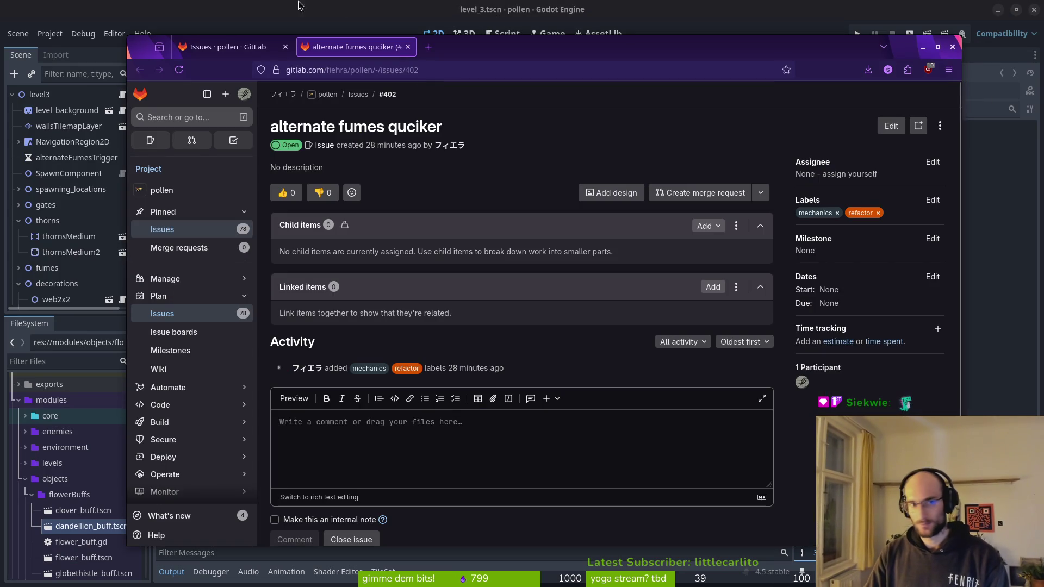
pyautogui.hotkey('alt', 'Tab')
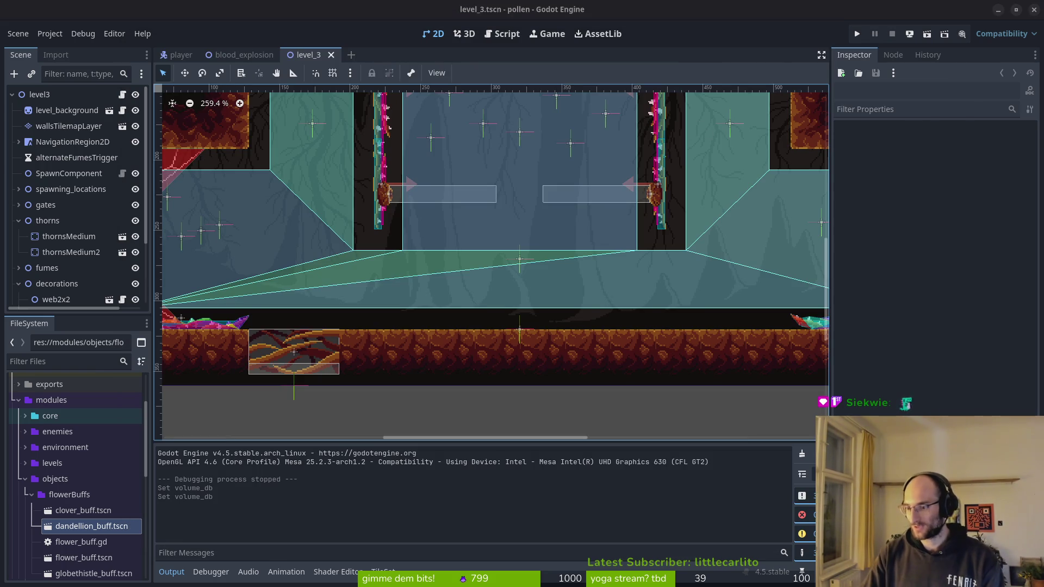
pyautogui.click(19, 283)
# - Set level_3's alternateFumesTrigger wait time to 12 and save the scene
pyautogui.click(19, 220)
pyautogui.click(88, 157)
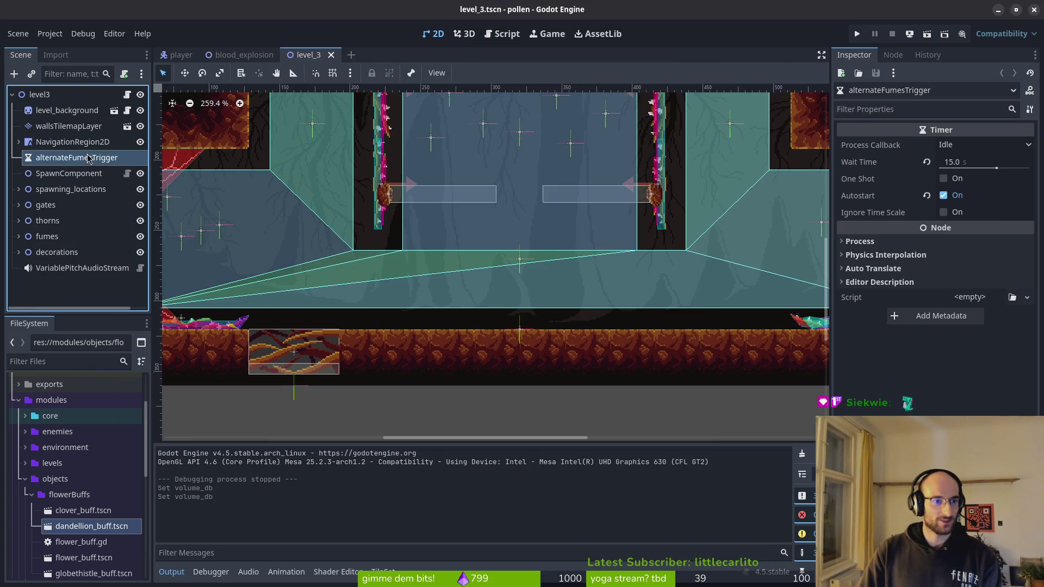
pyautogui.scroll(-3, 597, 272)
pyautogui.scroll(2, 597, 272)
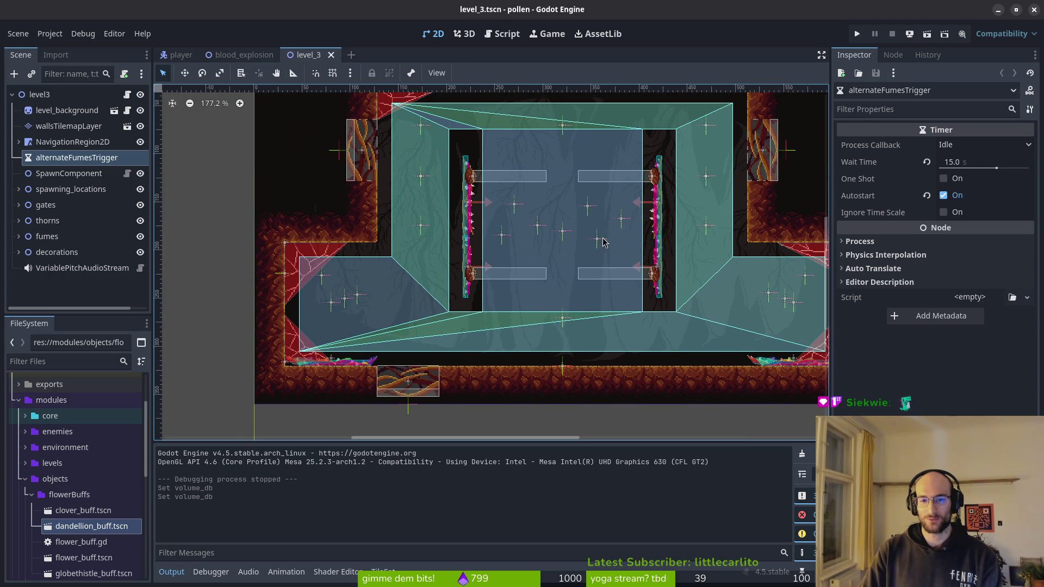
pyautogui.click(953, 159)
pyautogui.write('121')
pyautogui.press('BackSpace')
pyautogui.press('Return')
pyautogui.hotkey('ctrl', 's')
# - Quick-open level_4.tscn, then level_5.tscn
pyautogui.hotkey('shift', 'alt', 'o')
pyautogui.write('leve4')
pyautogui.press('Down')
pyautogui.press('Return')
pyautogui.hotkey('shift', 'alt', 'o')
pyautogui.write('leve5')
pyautogui.press('Return')
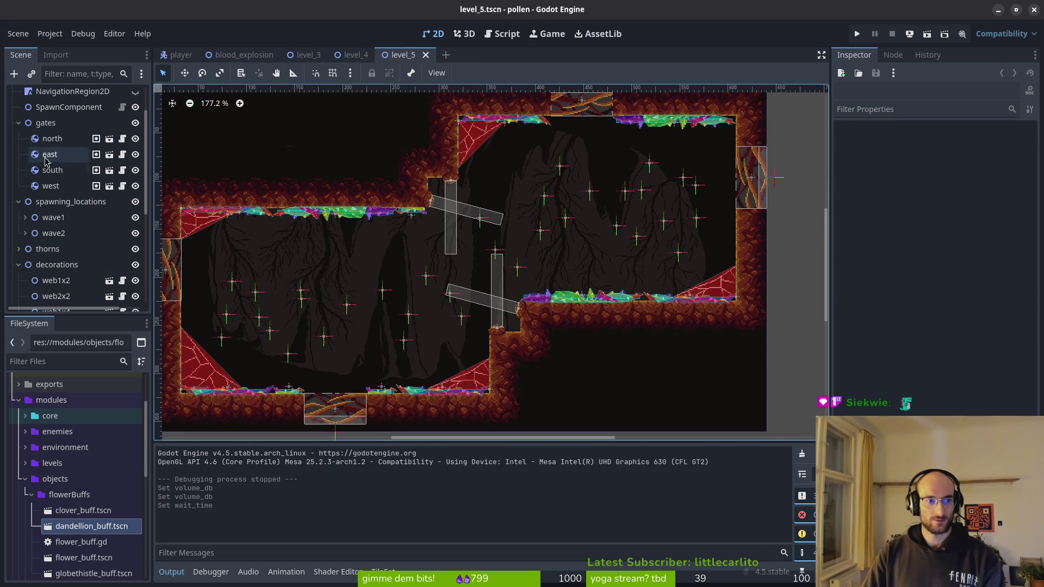
# - Set level_5's alternateFumesTrigger wait time to 10 and save the scene
pyautogui.scroll(1, 33, 218)
pyautogui.click(18, 293)
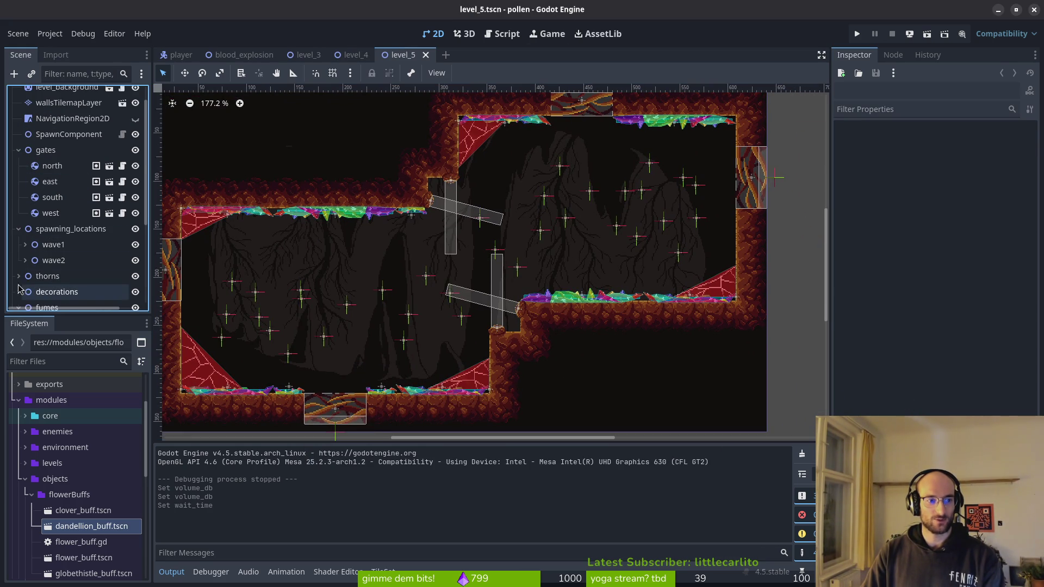
pyautogui.click(18, 229)
pyautogui.click(18, 277)
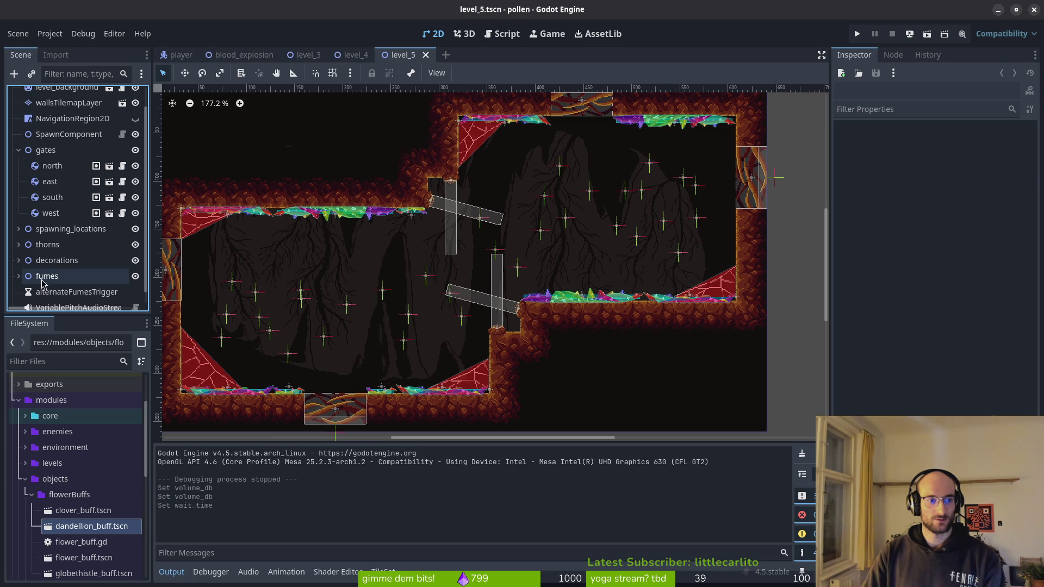
pyautogui.click(39, 278)
pyautogui.click(55, 292)
pyautogui.click(965, 163)
pyautogui.write('10')
pyautogui.press('Return')
pyautogui.hotkey('ctrl', 's')
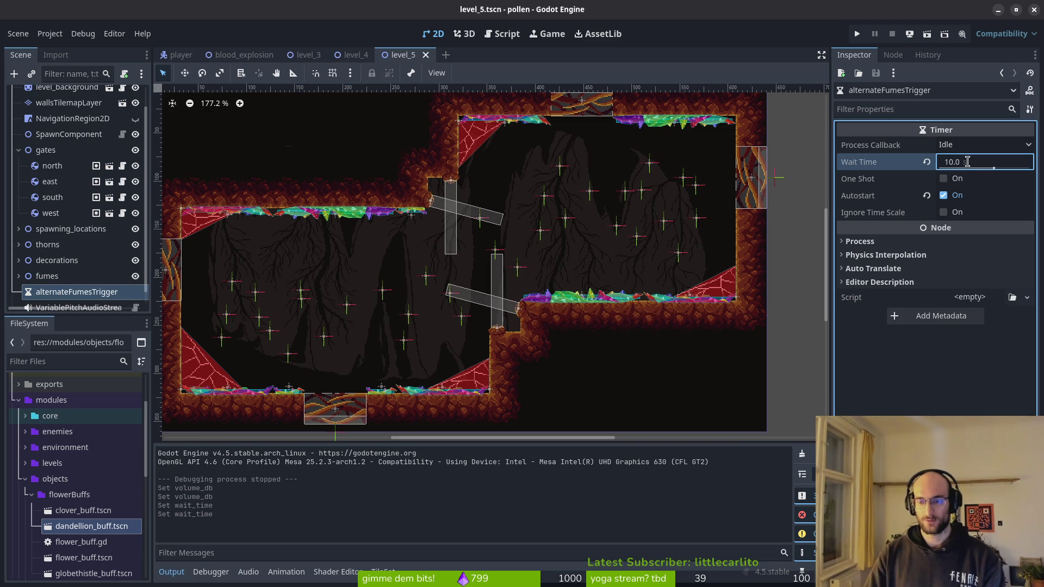
# - Quick-open level_6.tscn and select its alternateFumesTrigger timer
pyautogui.hotkey('shift', 'alt', 'o')
pyautogui.write('lev6')
pyautogui.press('Return')
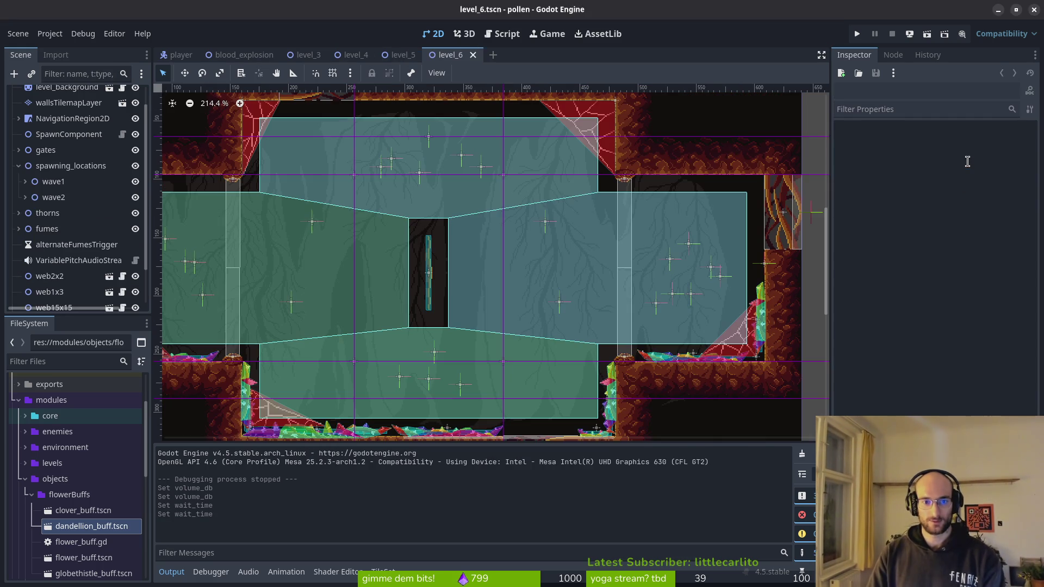
pyautogui.click(87, 243)
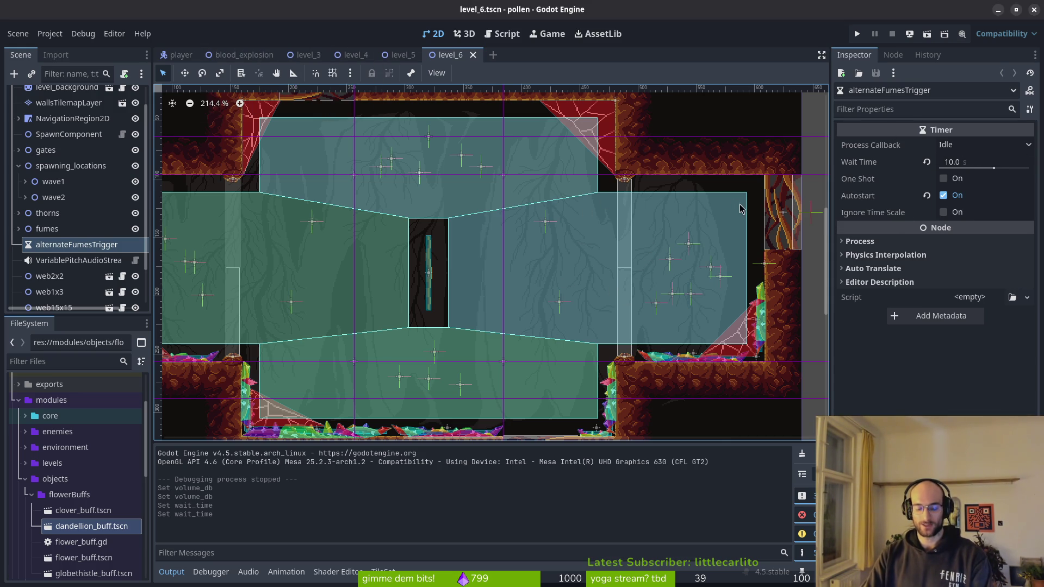
pyautogui.hotkey('alt', 'shift', 'o')
pyautogui.write('l7')
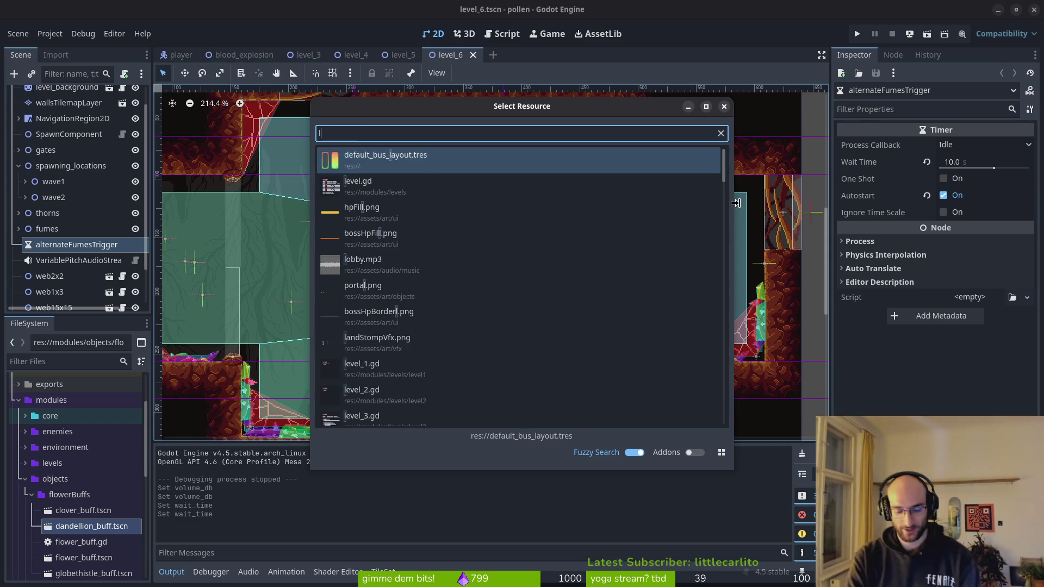
pyautogui.press('BackSpace')
pyautogui.press('BackSpace')
pyautogui.write('l7')
pyautogui.press('Return')
pyautogui.scroll(-5, 630, 233)
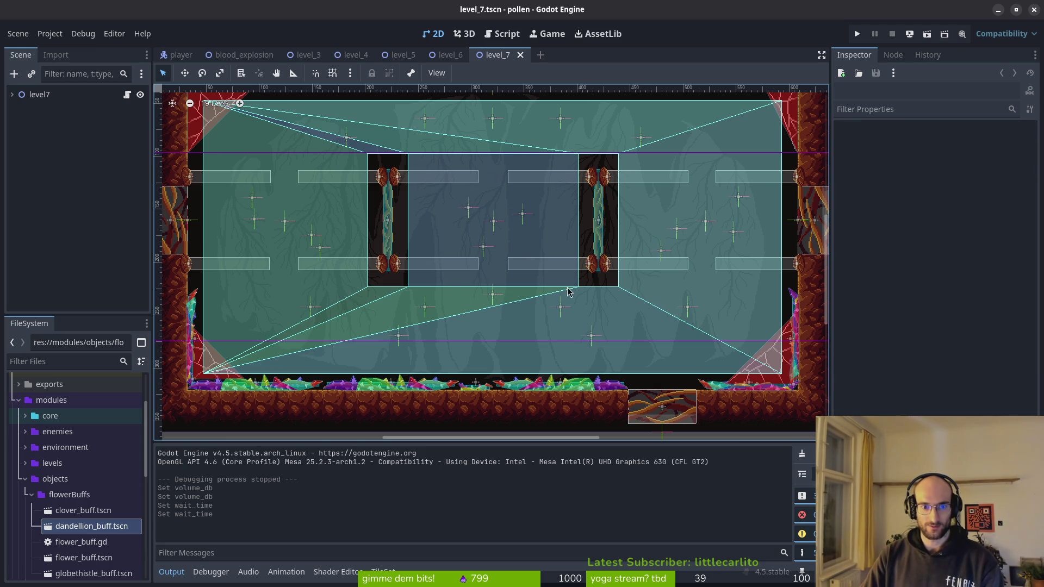
pyautogui.click(12, 94)
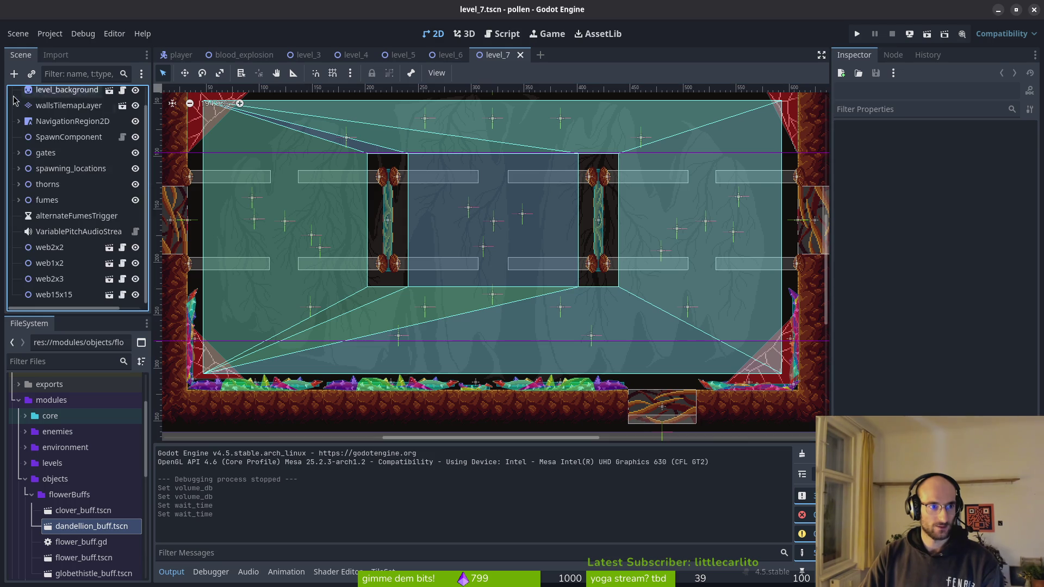
pyautogui.click(18, 200)
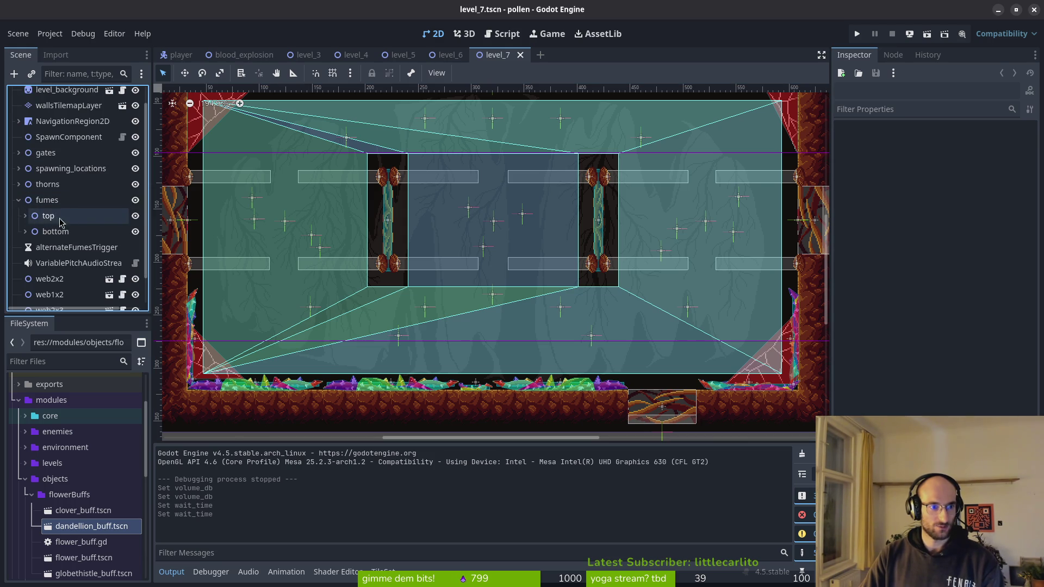
pyautogui.click(35, 216)
pyautogui.scroll(-5, 31, 240)
pyautogui.click(25, 246)
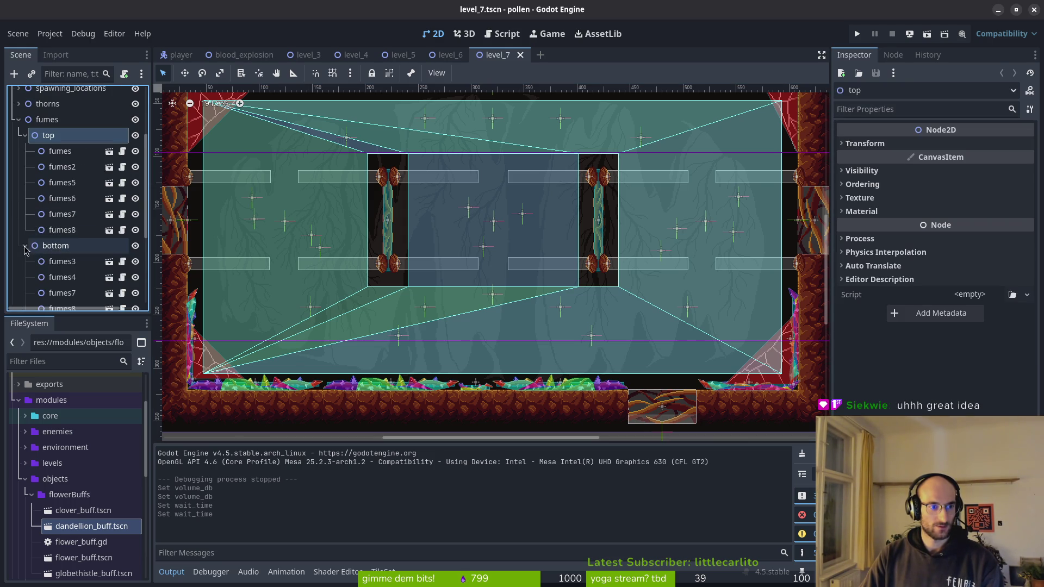
pyautogui.click(397, 177)
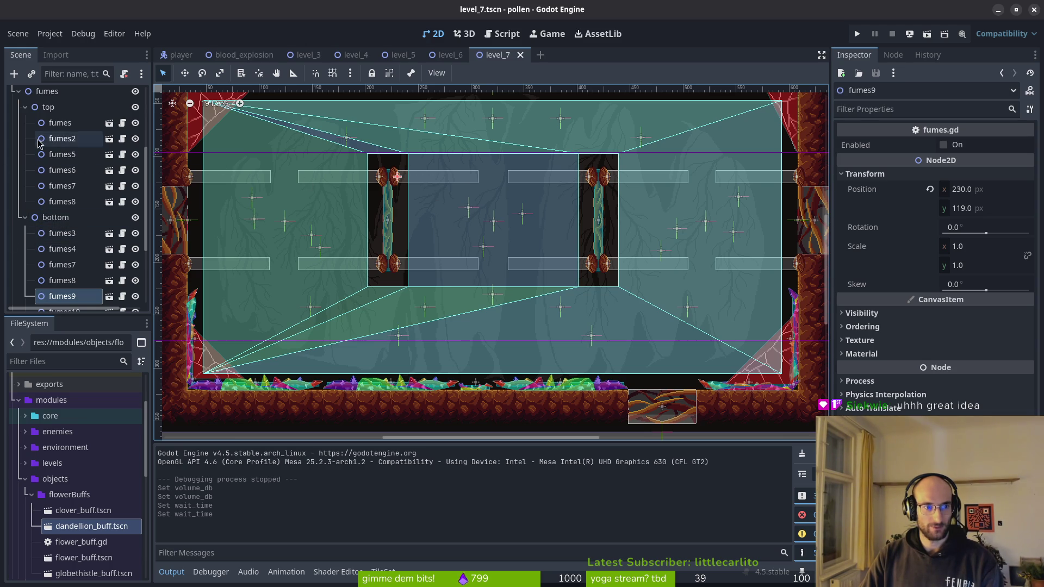
pyautogui.click(56, 124)
pyautogui.click(72, 143)
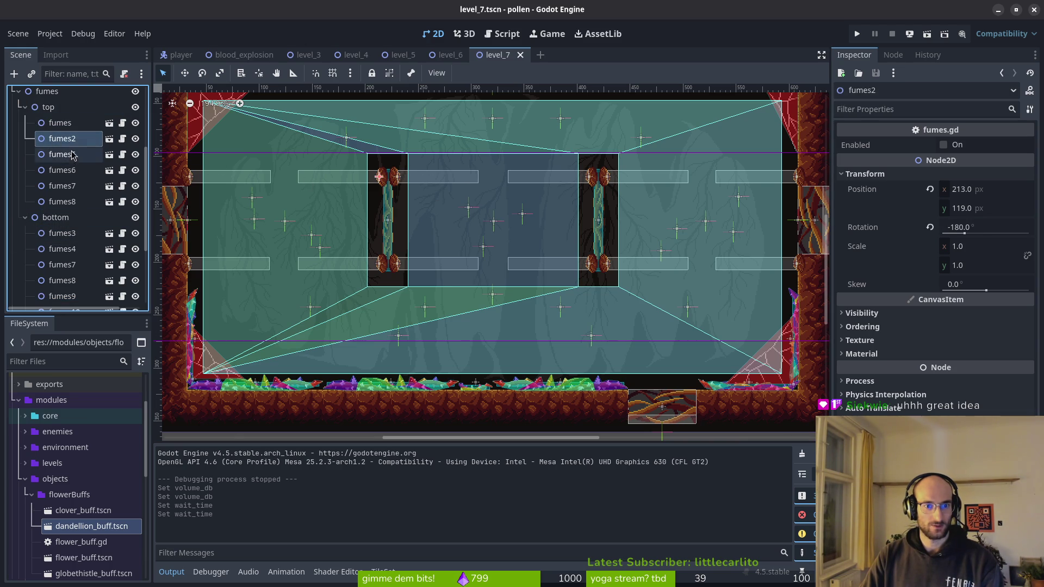
pyautogui.click(73, 158)
pyautogui.click(72, 173)
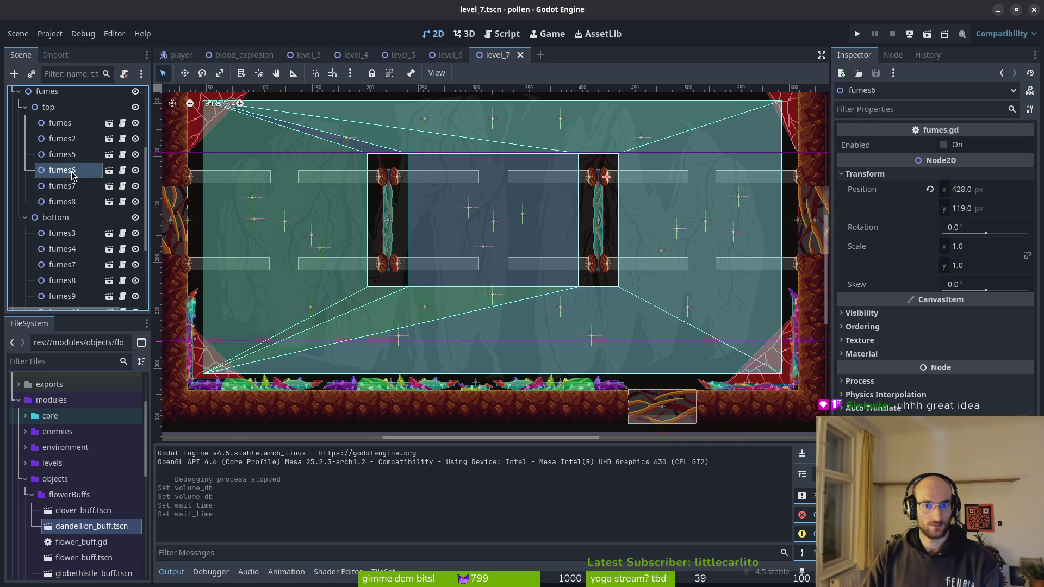
pyautogui.click(65, 188)
pyautogui.click(71, 202)
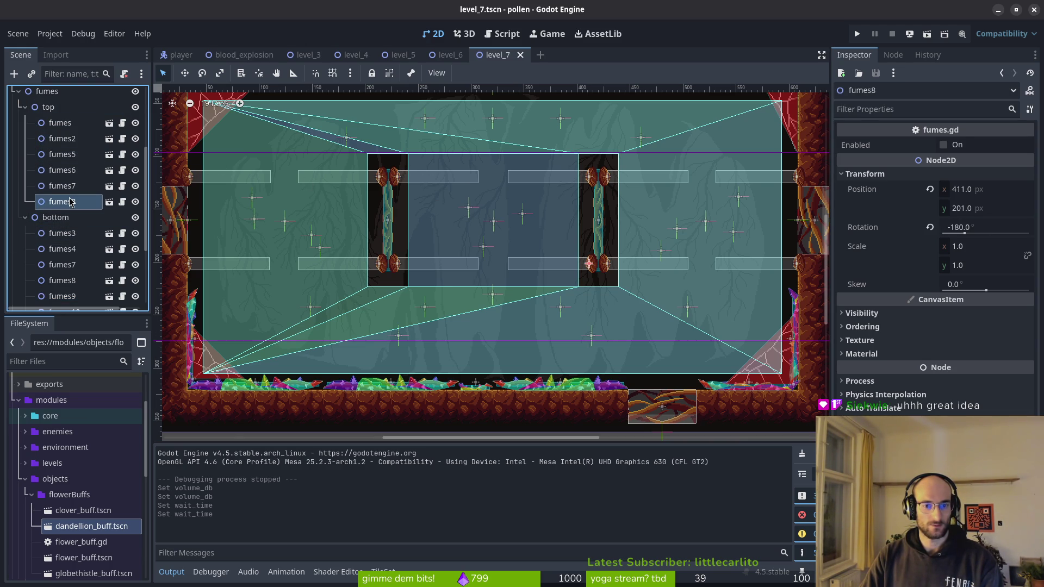
pyautogui.click(70, 189)
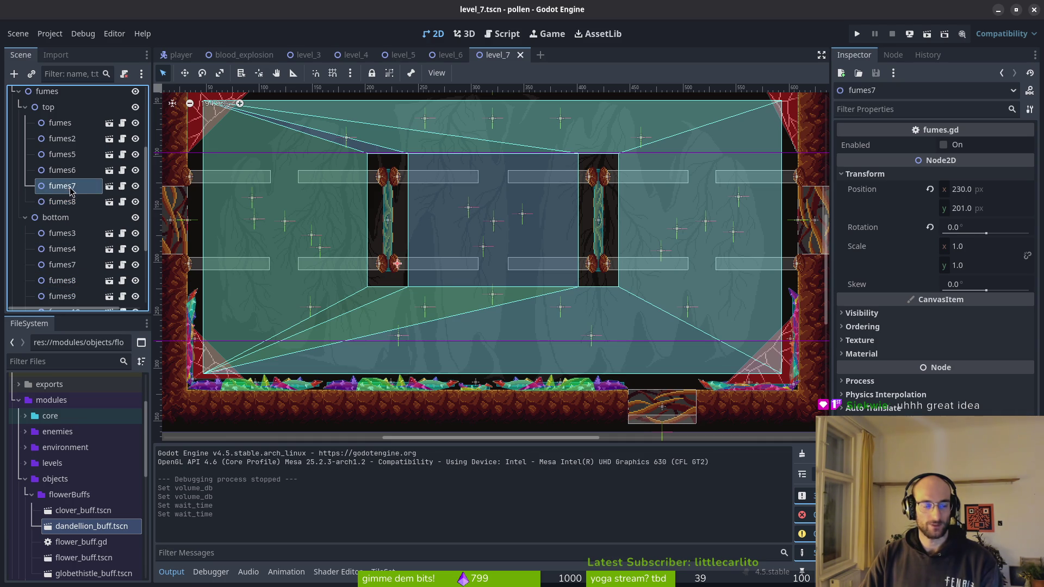
pyautogui.click(59, 123)
pyautogui.click(61, 138)
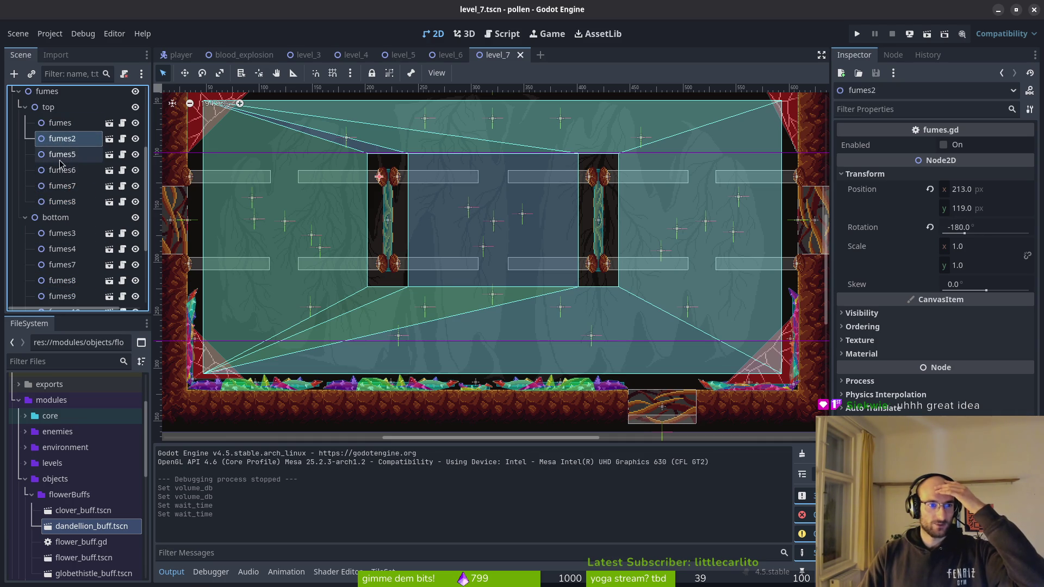
pyautogui.click(62, 154)
pyautogui.click(63, 186)
pyautogui.click(63, 202)
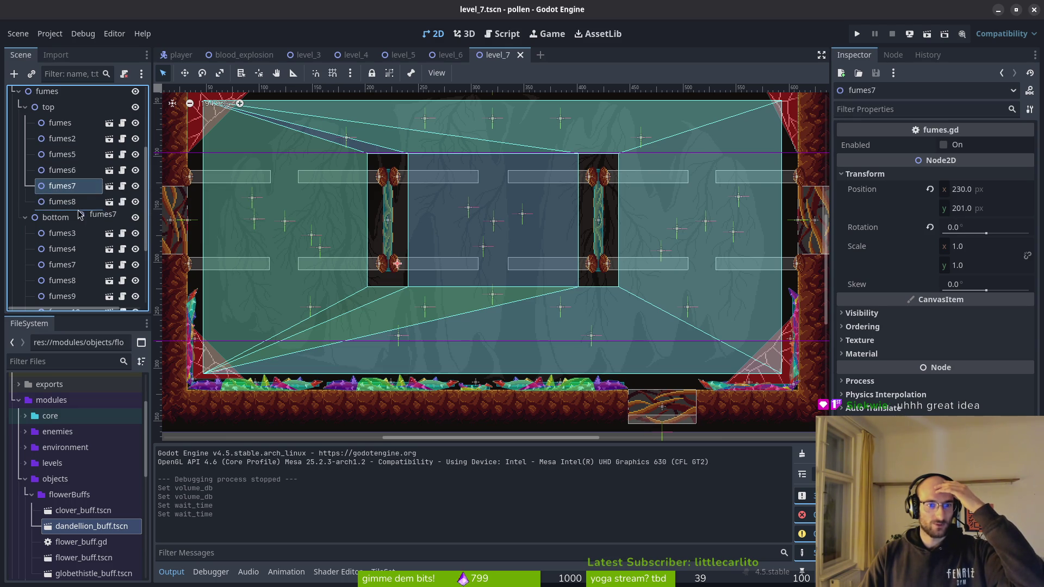
# - Move fumes7 into the bottom fumes group and compare the fumes10 and fumes11 emitters
pyautogui.moveTo(69, 287); pyautogui.dragTo(65, 273)
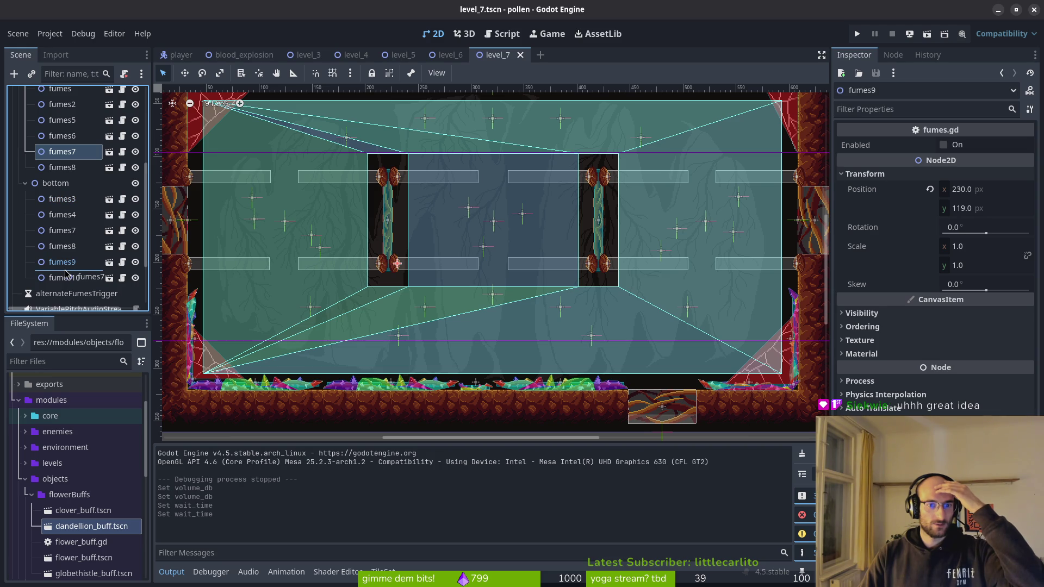
pyautogui.moveTo(77, 156)
pyautogui.mouseDown()
pyautogui.moveTo(89, 148)
pyautogui.moveTo(93, 263)
pyautogui.moveTo(64, 274)
pyautogui.mouseUp()
pyautogui.click(60, 279)
pyautogui.click(64, 262)
pyautogui.click(64, 277)
pyautogui.click(64, 262)
pyautogui.click(64, 277)
pyautogui.click(65, 263)
# - Check positions and rotations of fumes9, fumes7, fumes3–6 and the first emitter
pyautogui.click(66, 253)
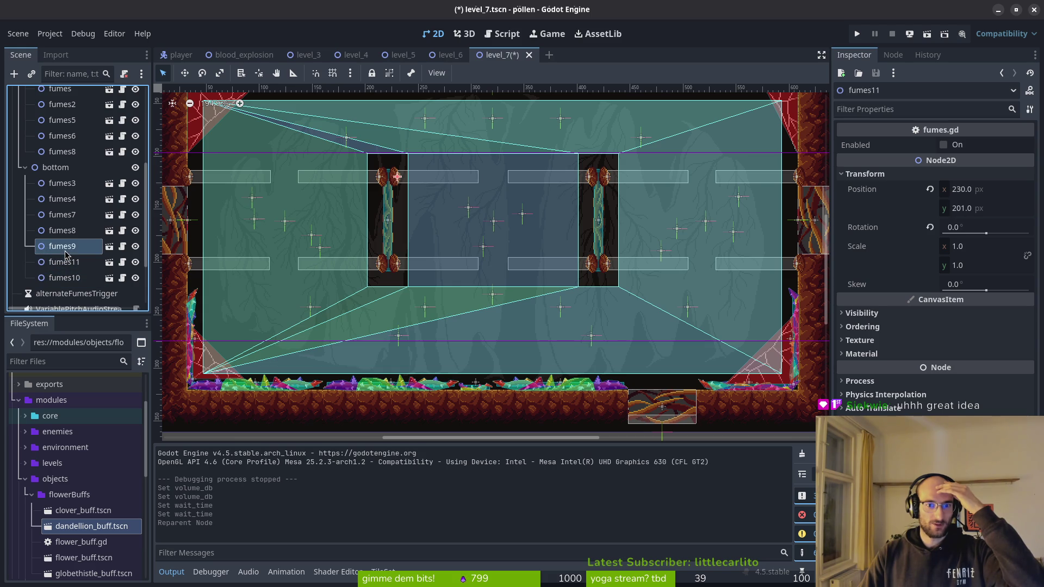
pyautogui.click(63, 231)
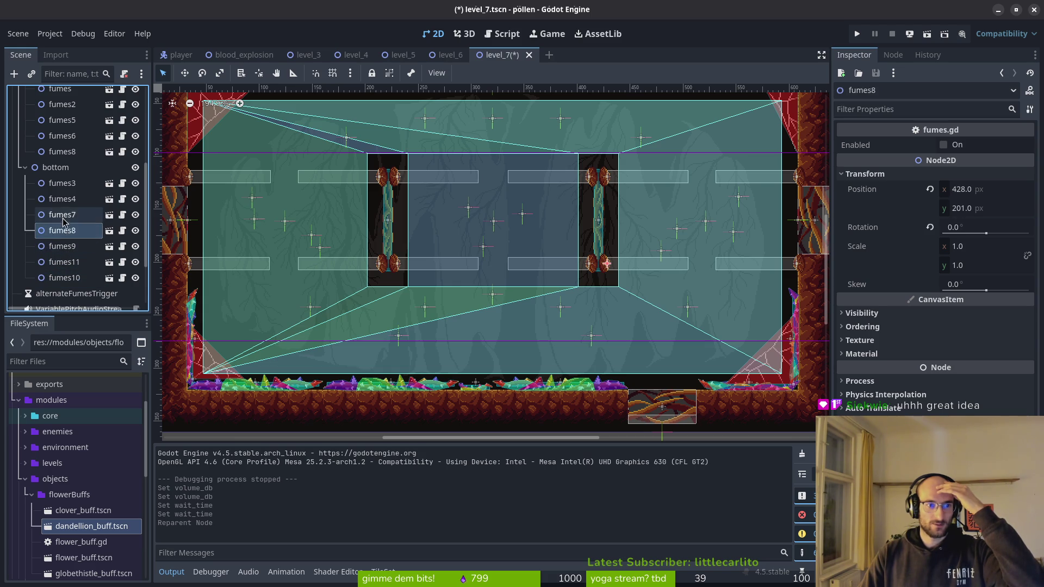
pyautogui.click(64, 216)
pyautogui.click(61, 200)
pyautogui.click(58, 185)
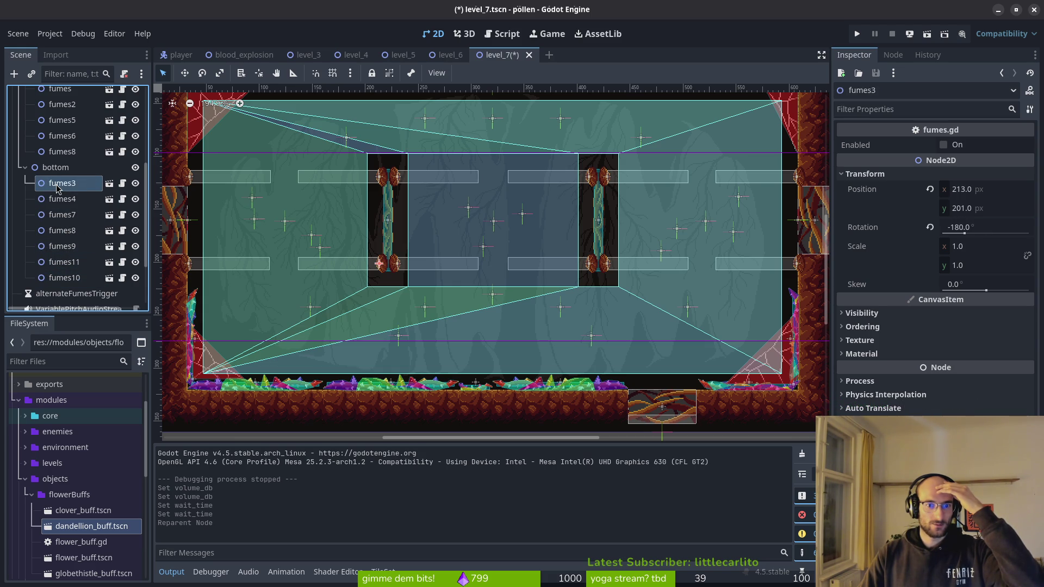
pyautogui.click(62, 153)
pyautogui.click(64, 137)
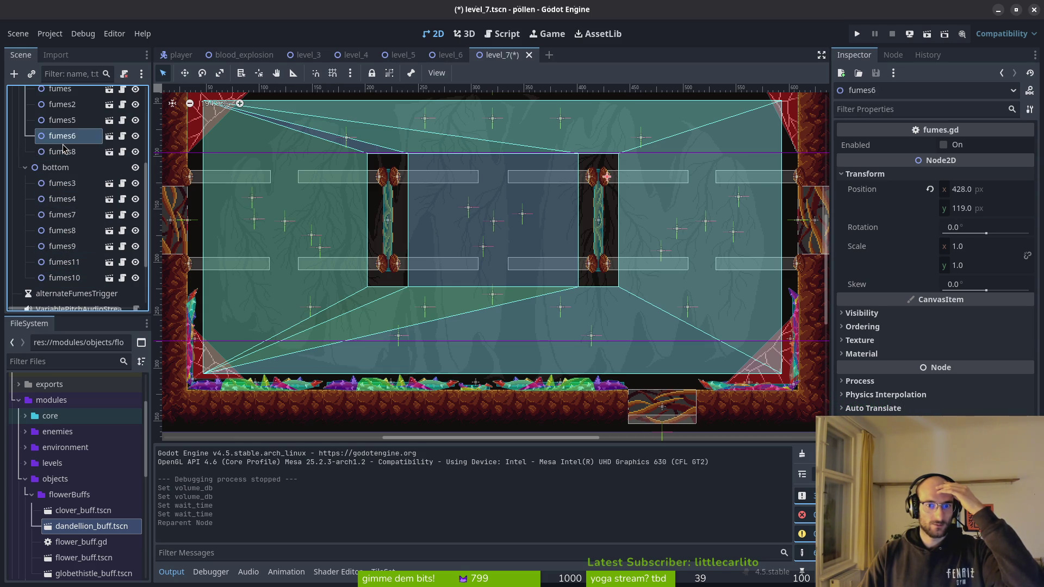
pyautogui.click(64, 125)
pyautogui.click(63, 106)
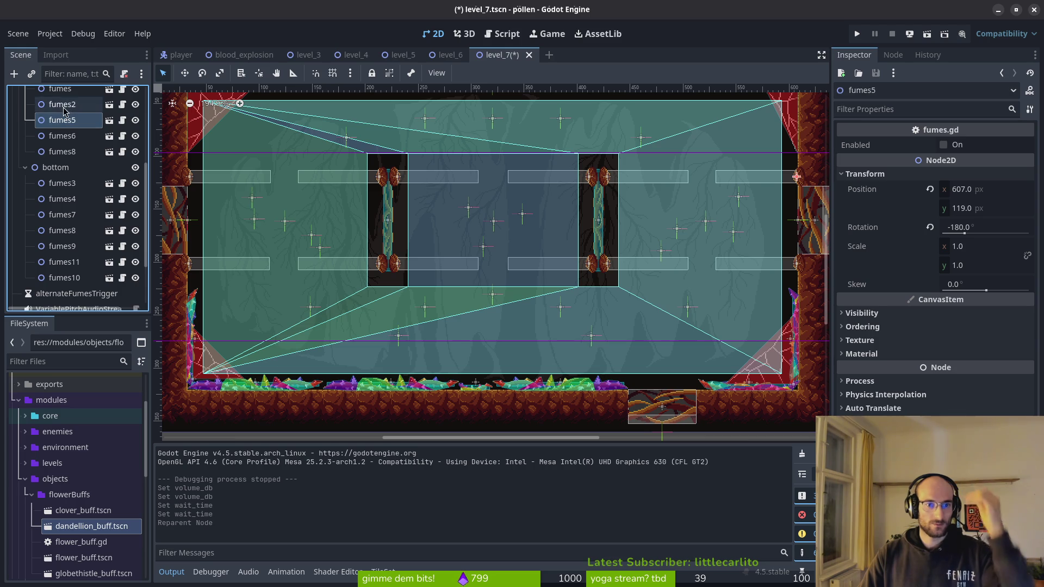
pyautogui.click(62, 93)
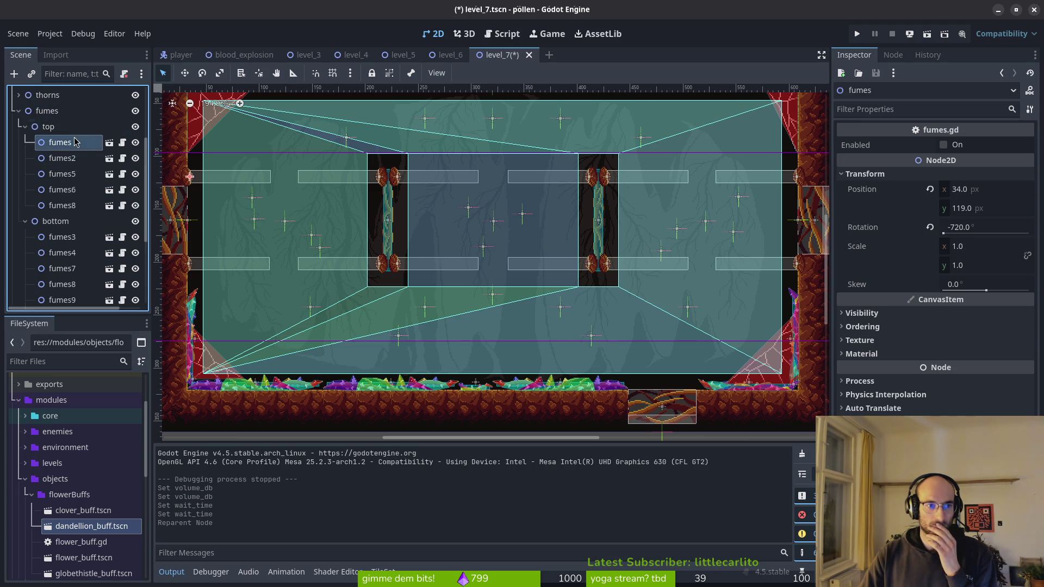
# - Move fumes10 into the top group after fumes8 and save level_7
pyautogui.click(65, 277)
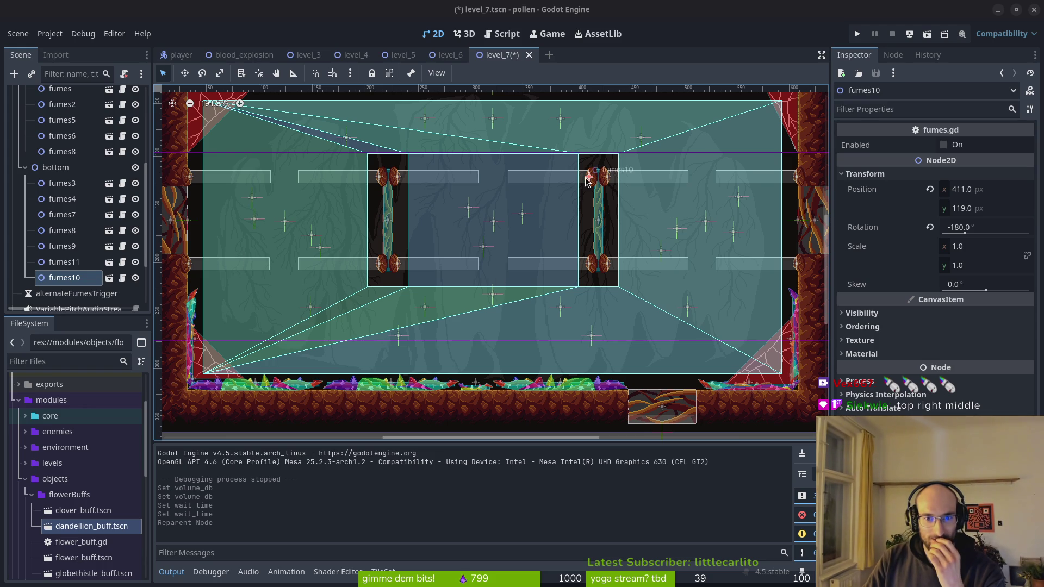
pyautogui.moveTo(64, 277); pyautogui.dragTo(81, 163)
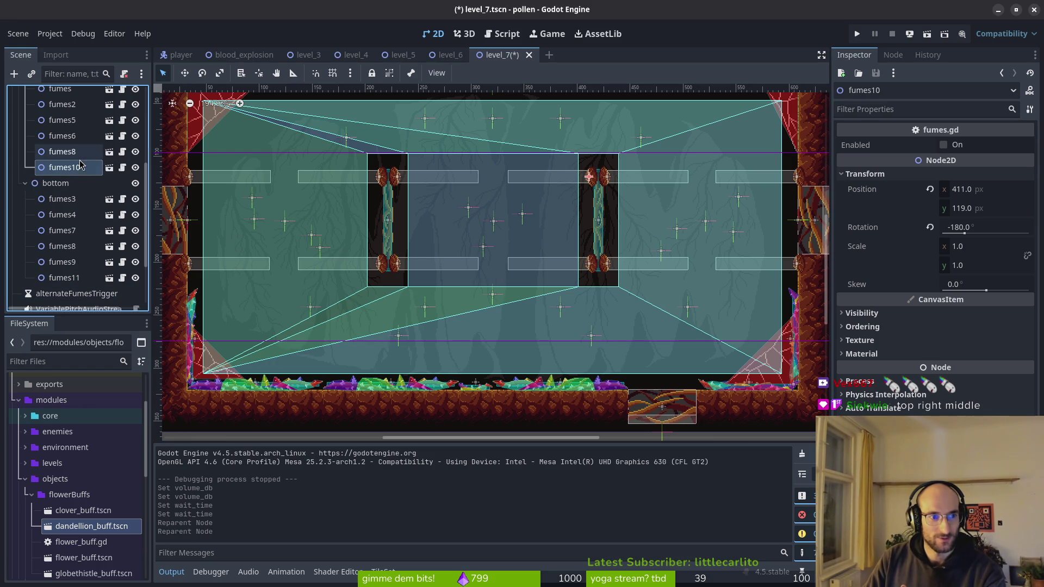
pyautogui.hotkey('ctrl', 's')
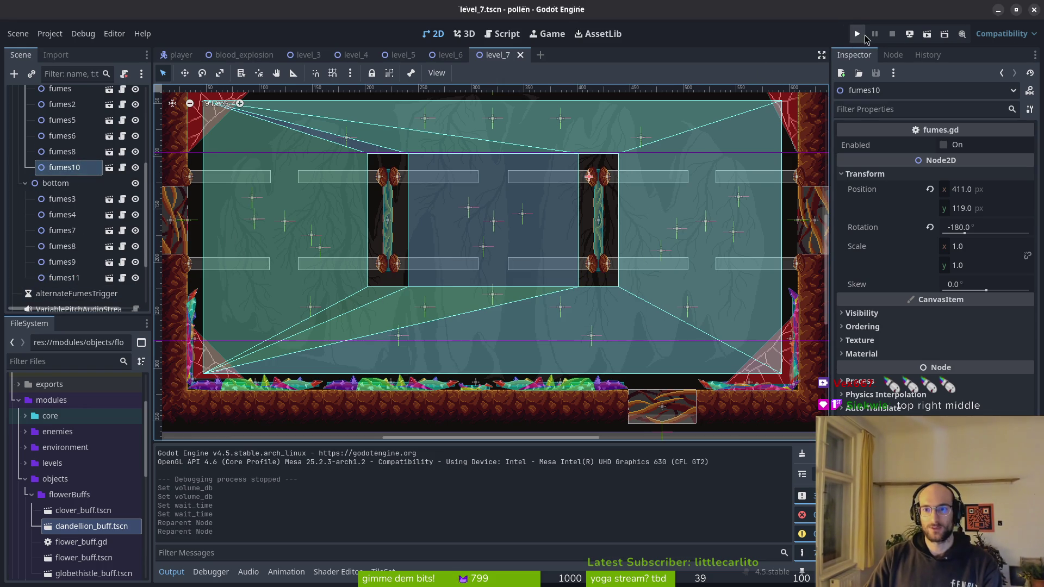
pyautogui.click(865, 35)
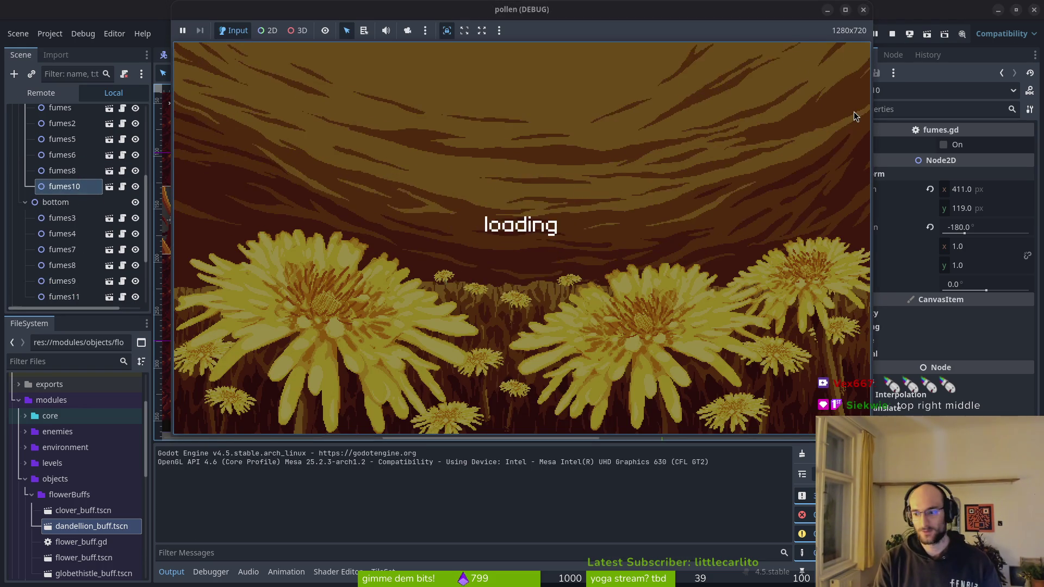
pyautogui.press('w')
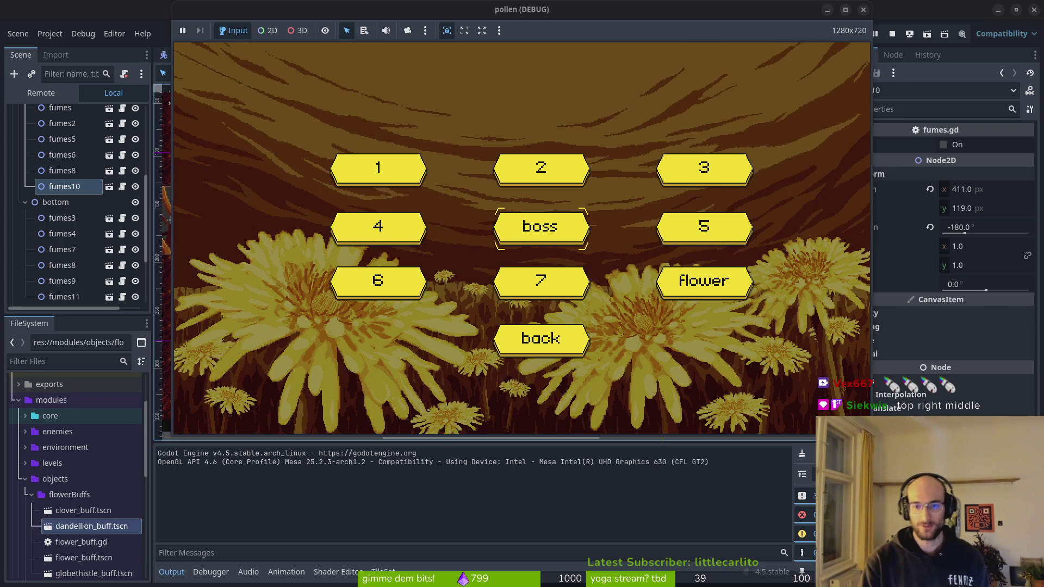
pyautogui.press('Down')
pyautogui.press('Left')
pyautogui.press('Return')
pyautogui.press('Right')
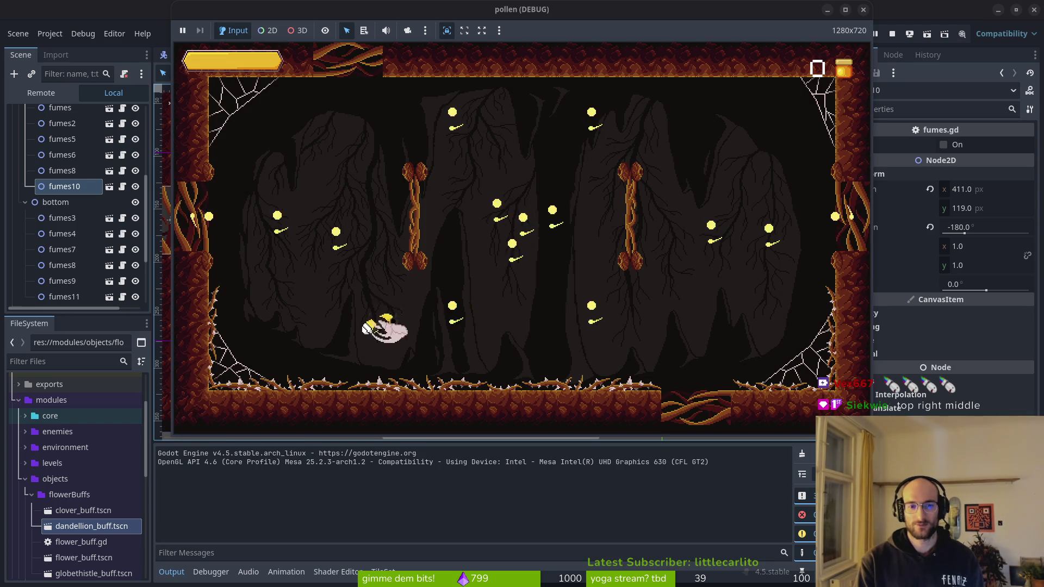
pyautogui.press('Left')
pyautogui.press('Right')
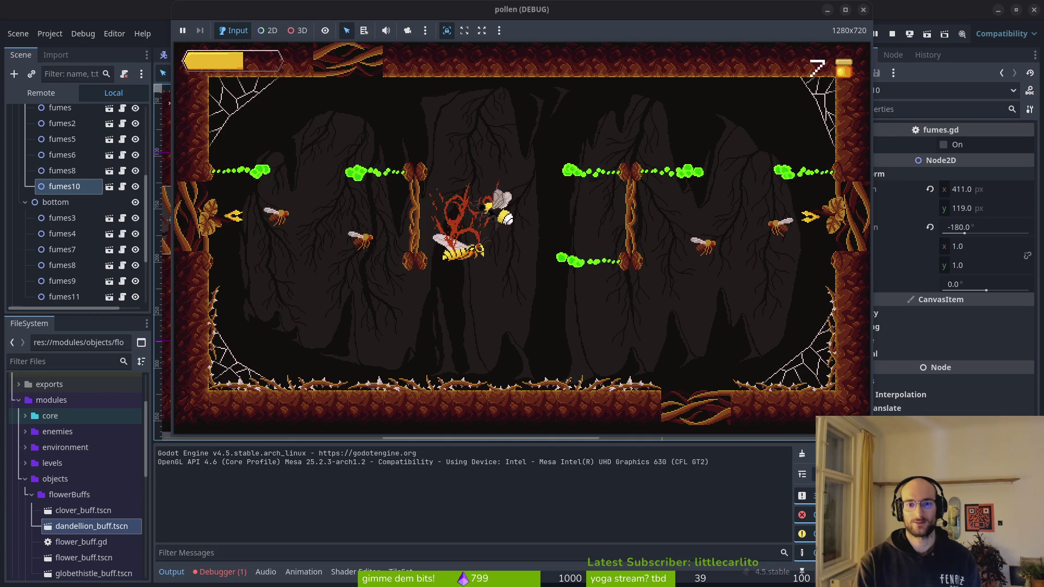
pyautogui.click(863, 10)
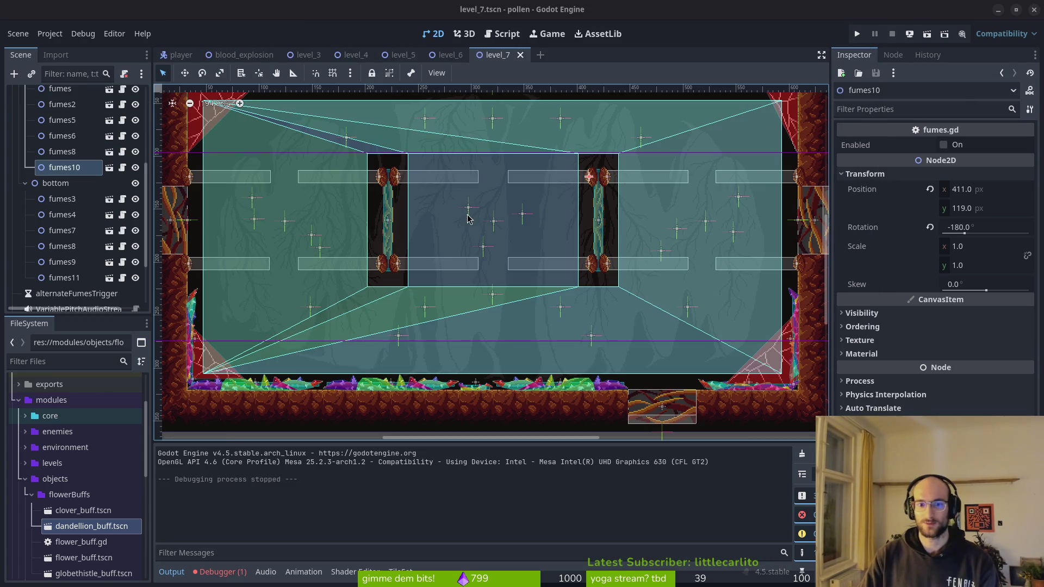
pyautogui.click(64, 198)
pyautogui.click(71, 214)
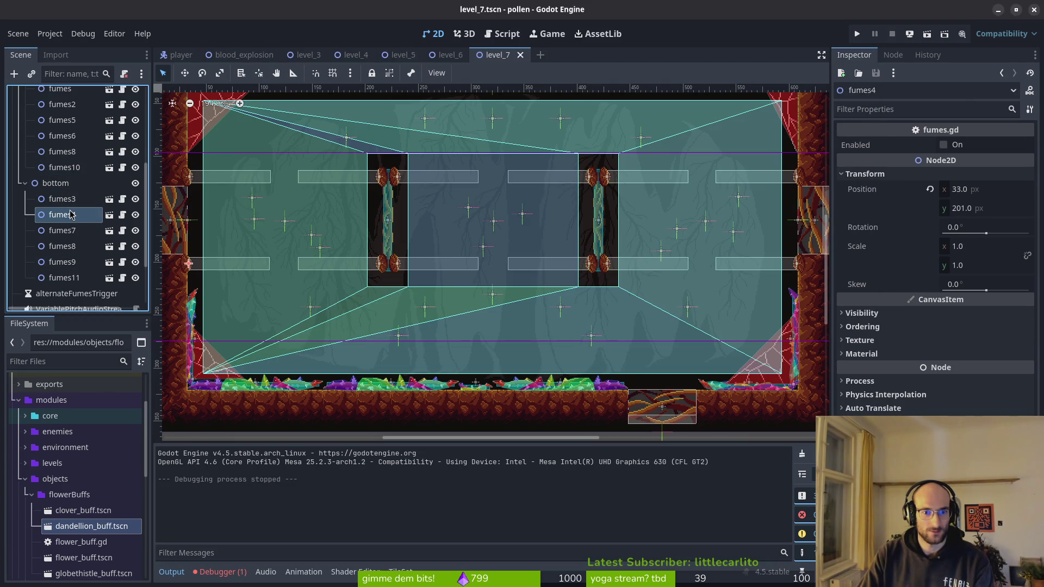
pyautogui.click(75, 231)
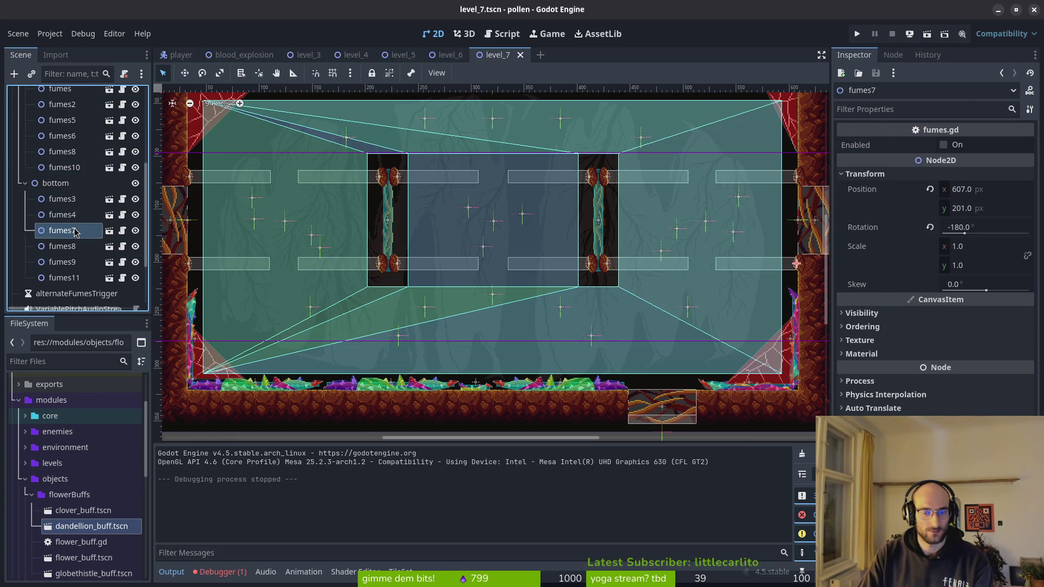
# - Compare the positions of fumes8, fumes9 and fumes11 in the Scene dock
pyautogui.click(72, 247)
pyautogui.click(74, 263)
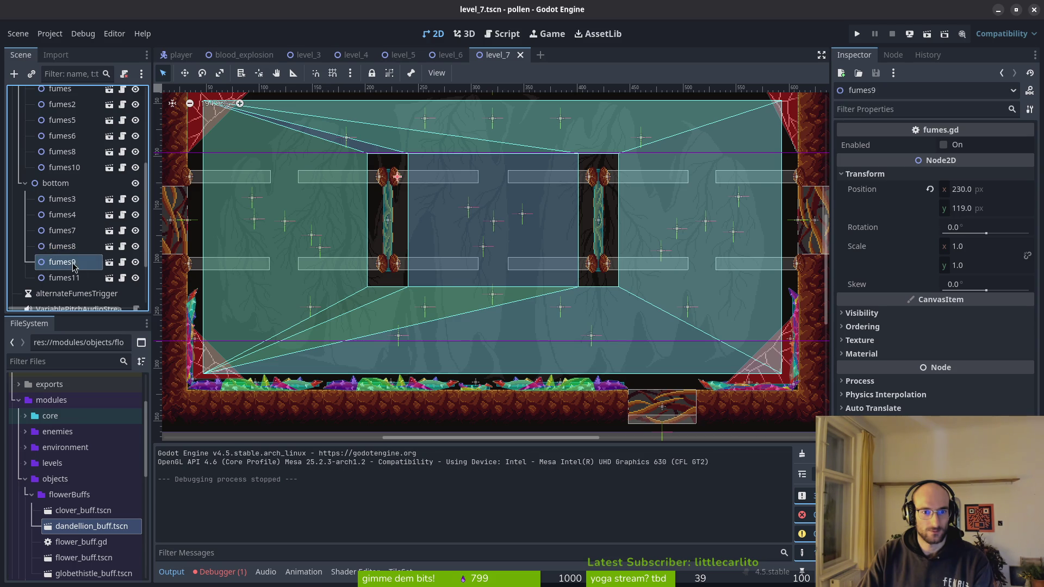
pyautogui.click(76, 282)
pyautogui.click(70, 262)
pyautogui.click(67, 279)
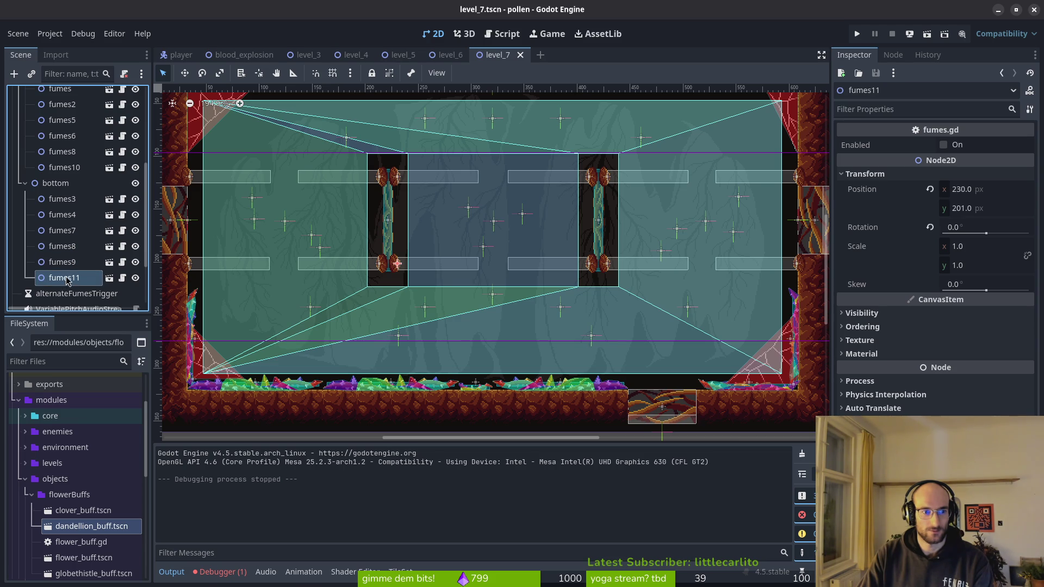
# - Move fumes11 into the top group and fumes10 into the bottom group, comparing fumes8 with fumes11
pyautogui.moveTo(71, 183); pyautogui.dragTo(74, 175)
pyautogui.click(74, 173)
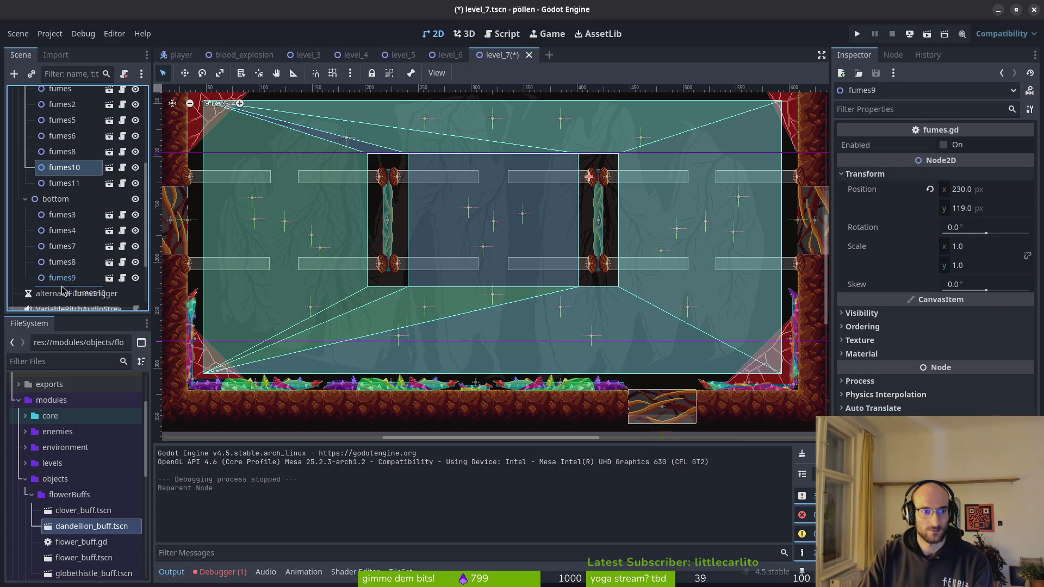
pyautogui.moveTo(62, 291); pyautogui.dragTo(62, 288)
pyautogui.click(66, 184)
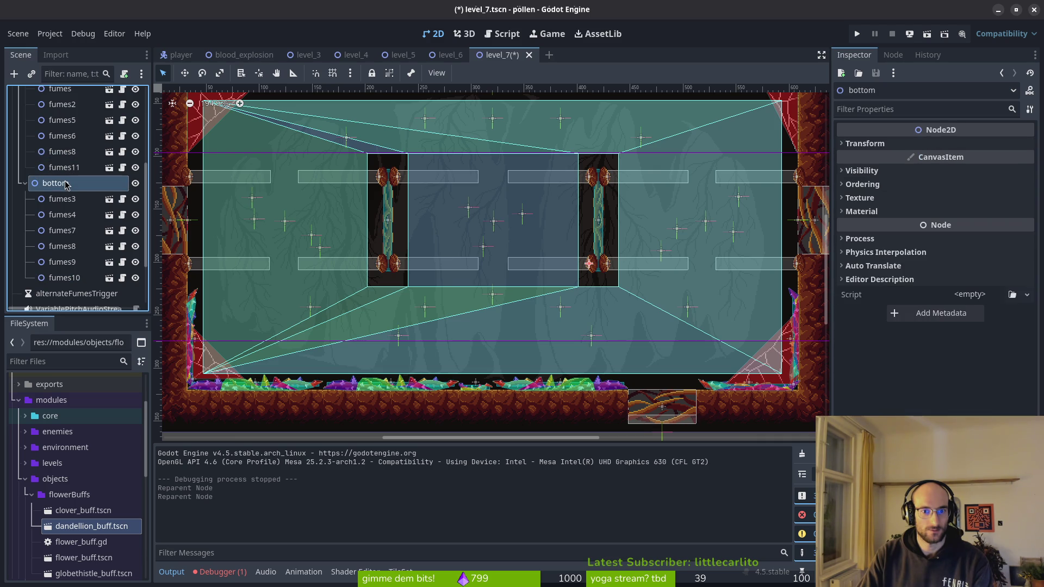
pyautogui.click(68, 168)
pyautogui.click(71, 152)
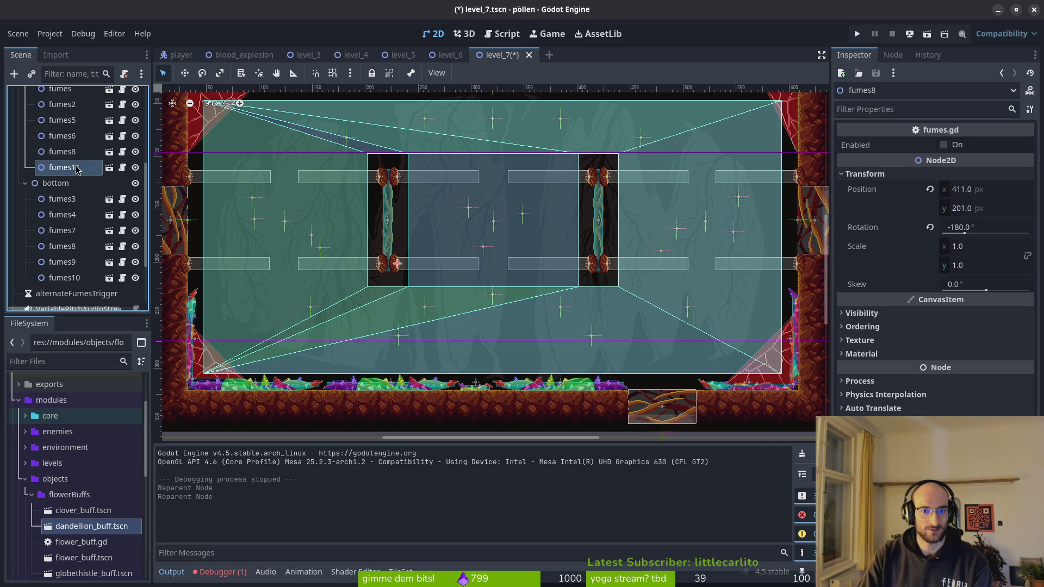
pyautogui.click(69, 168)
pyautogui.click(70, 153)
pyautogui.click(69, 170)
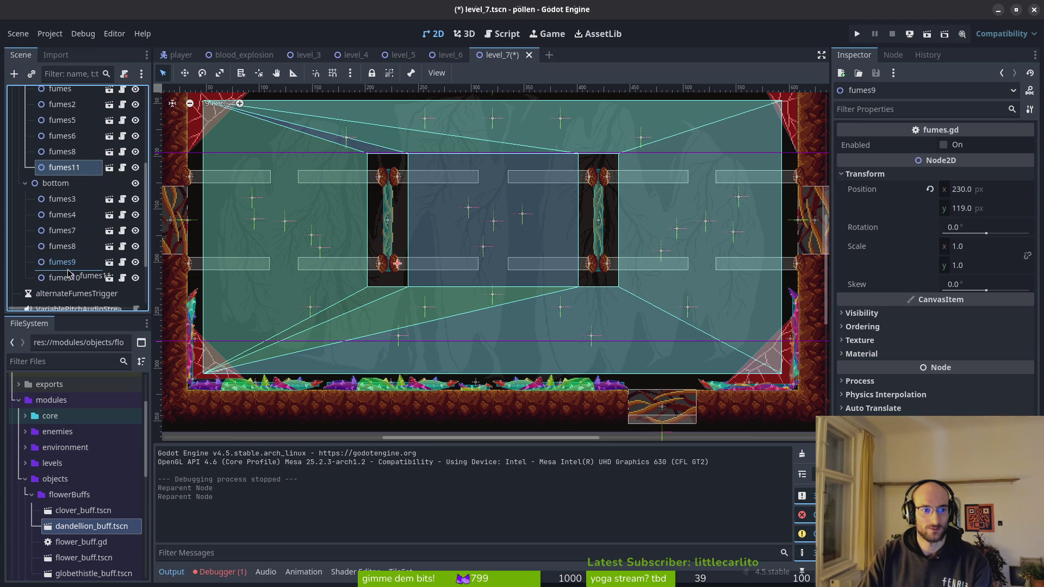
# - Return fumes11 to the bottom group, put fumes9 under fumes8 in top, and save
pyautogui.moveTo(69, 273); pyautogui.dragTo(68, 271)
pyautogui.click(65, 253)
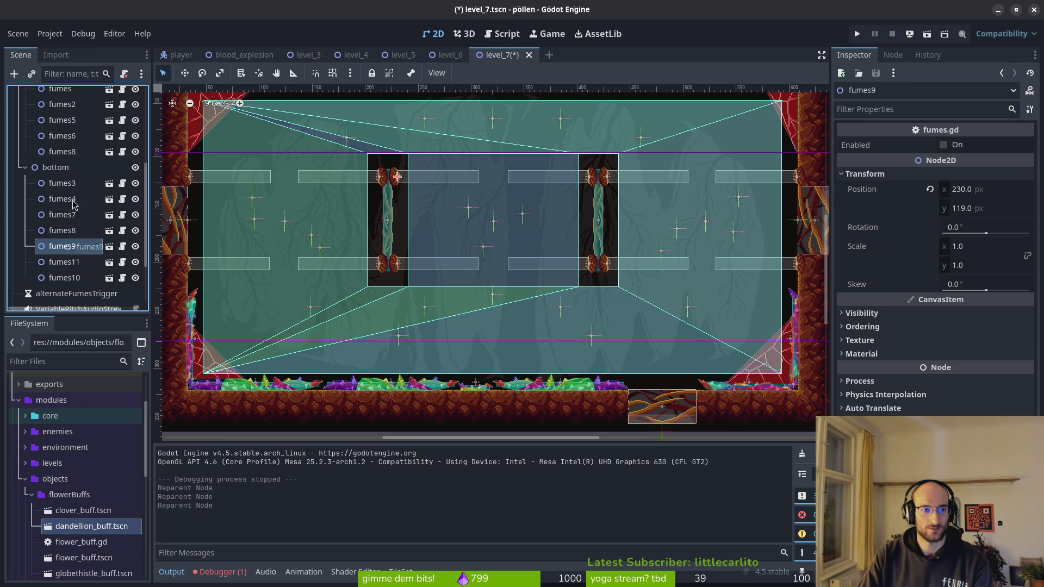
pyautogui.moveTo(73, 166); pyautogui.dragTo(74, 163)
pyautogui.click(70, 152)
pyautogui.click(70, 168)
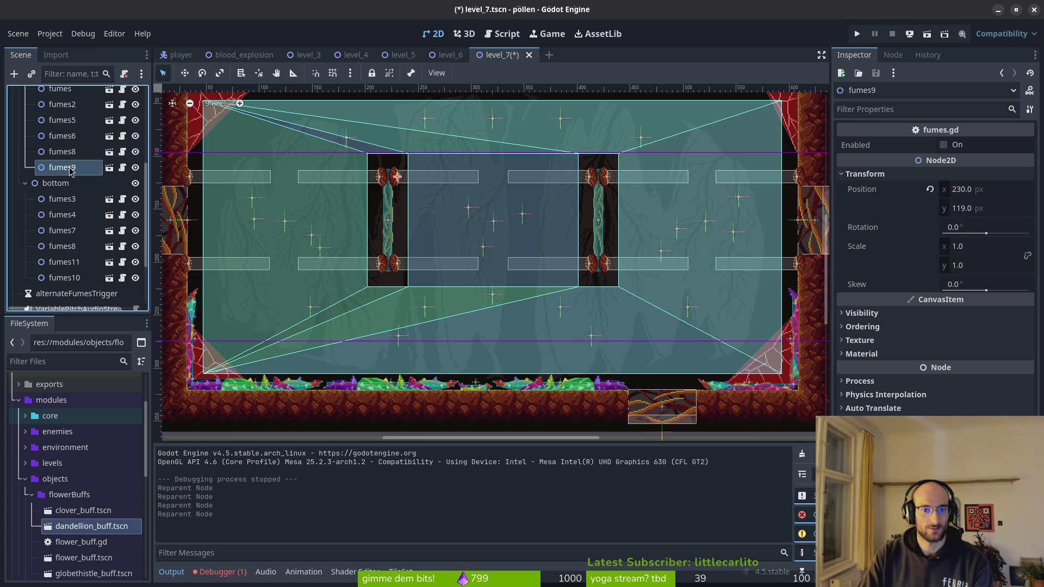
pyautogui.click(66, 278)
pyautogui.hotkey('ctrl', 's')
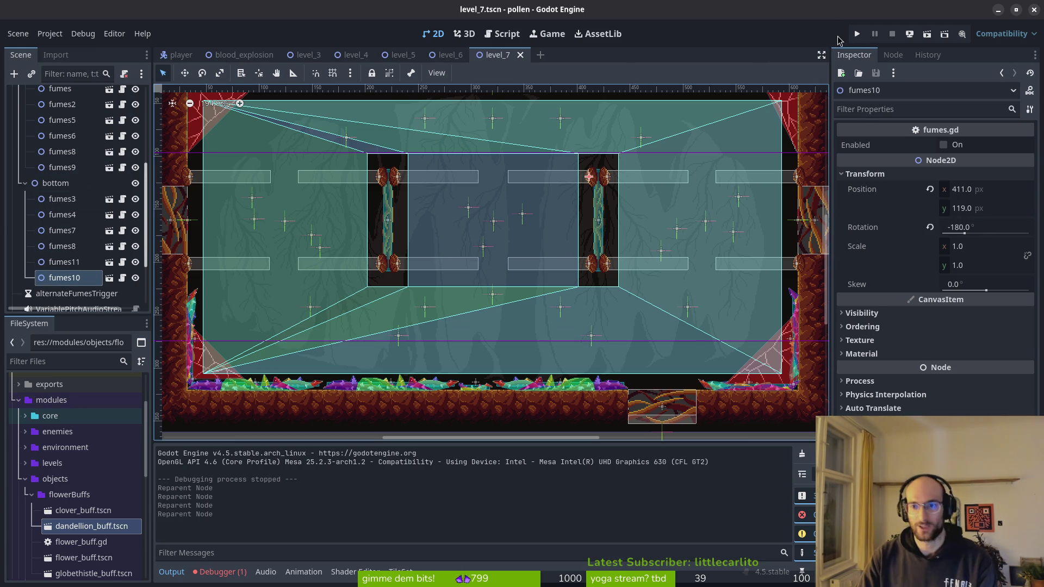
# - Run the game, enter level_7 through the level select to test the fumes, then stop it with F8
pyautogui.click(856, 37)
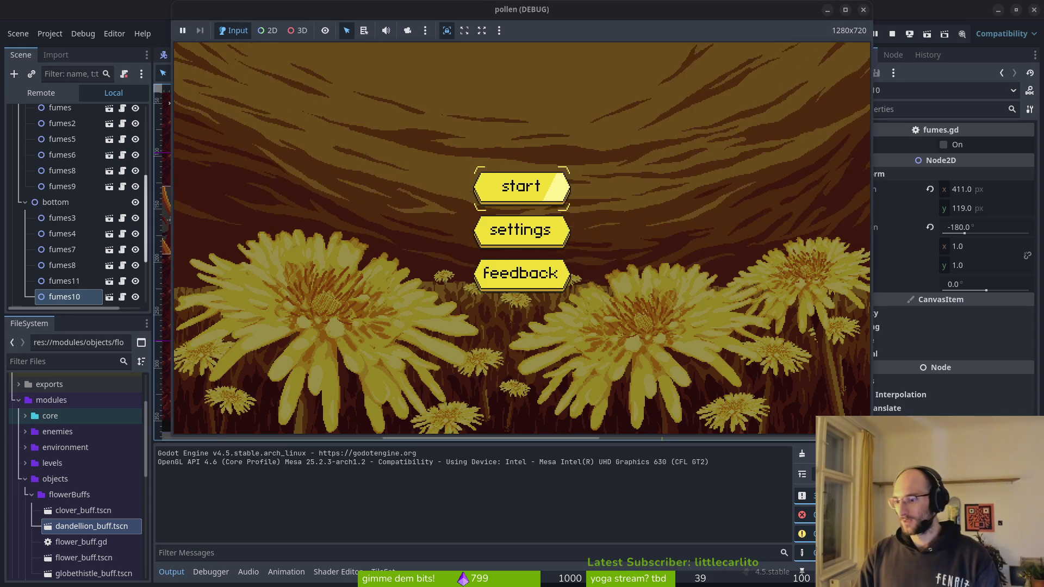
pyautogui.click(537, 174)
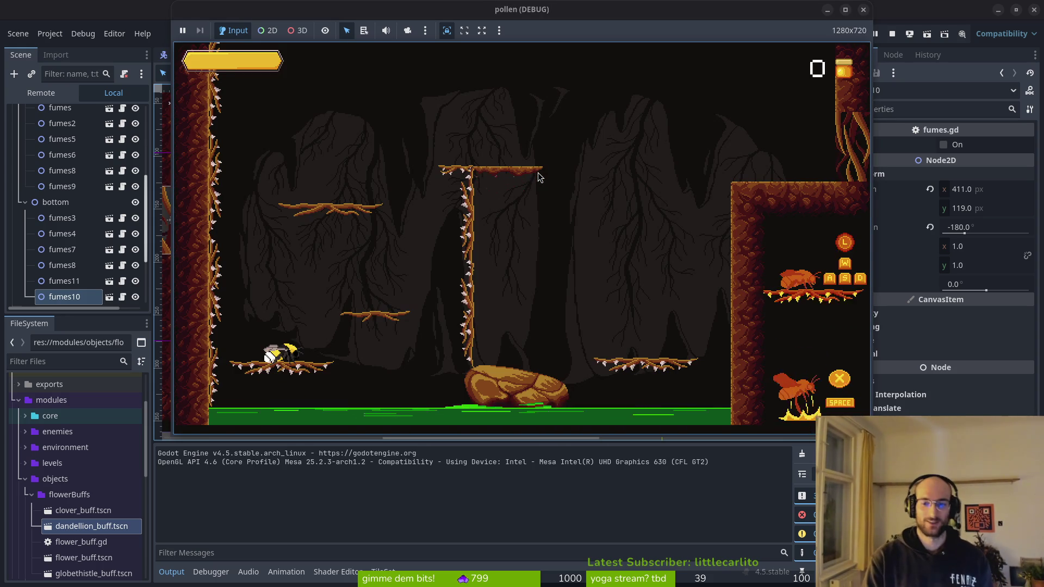
pyautogui.press('l')
pyautogui.press('Up')
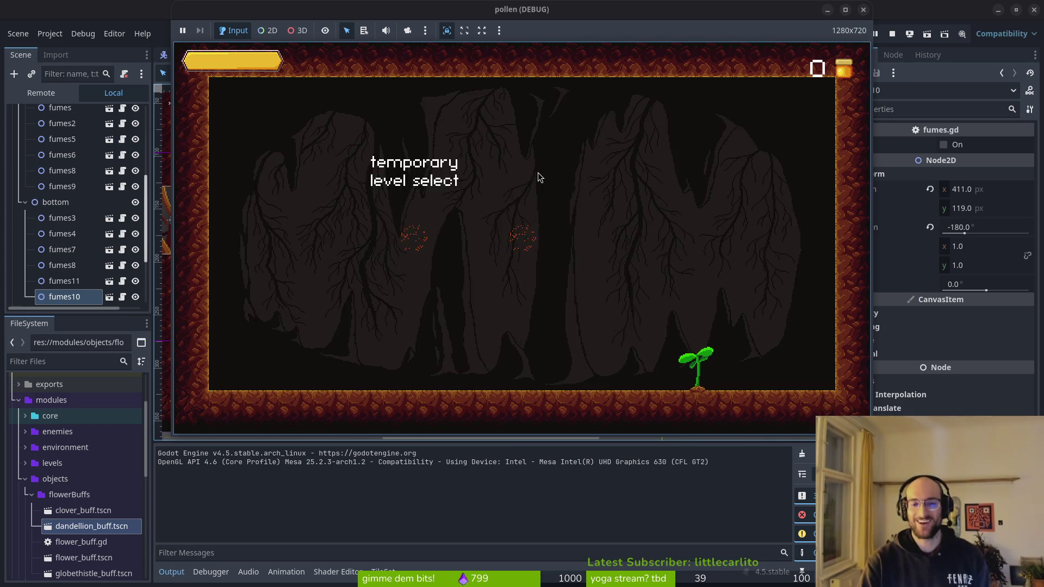
pyautogui.press('Return')
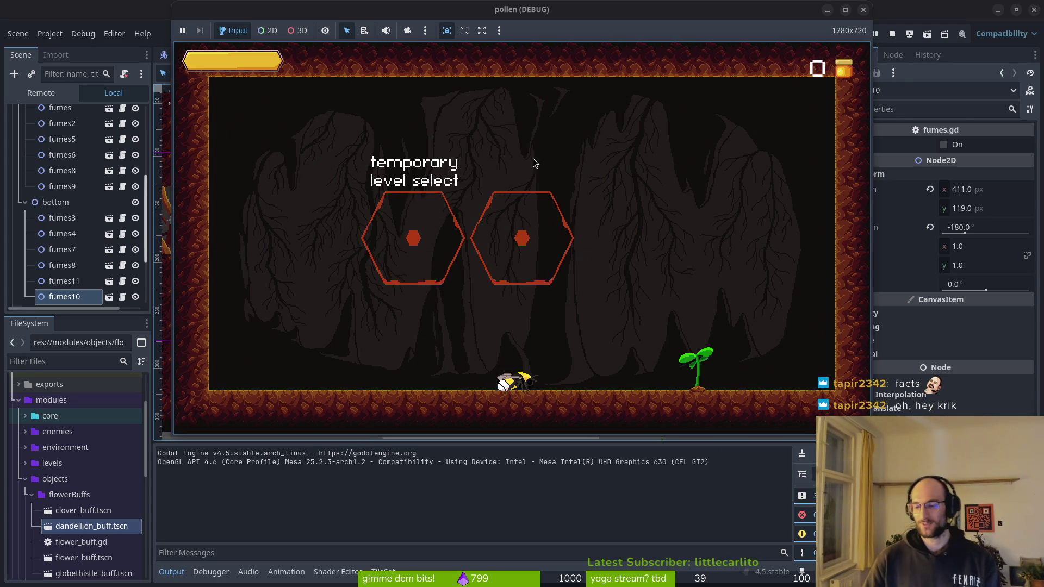
pyautogui.press('F8')
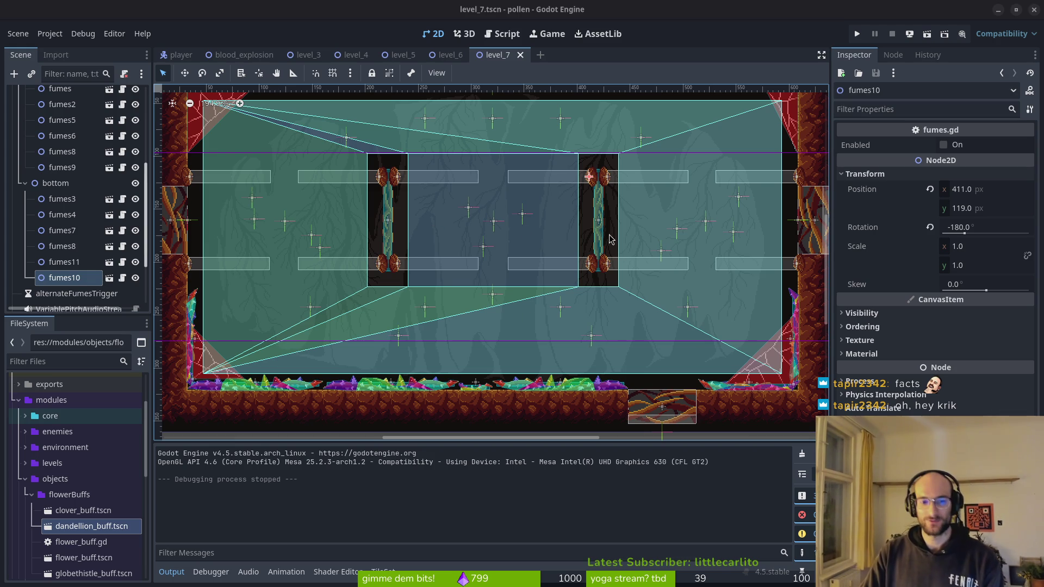
# - Collapse the fumes groups in the scene tree and select the four web nodes
pyautogui.click(492, 252)
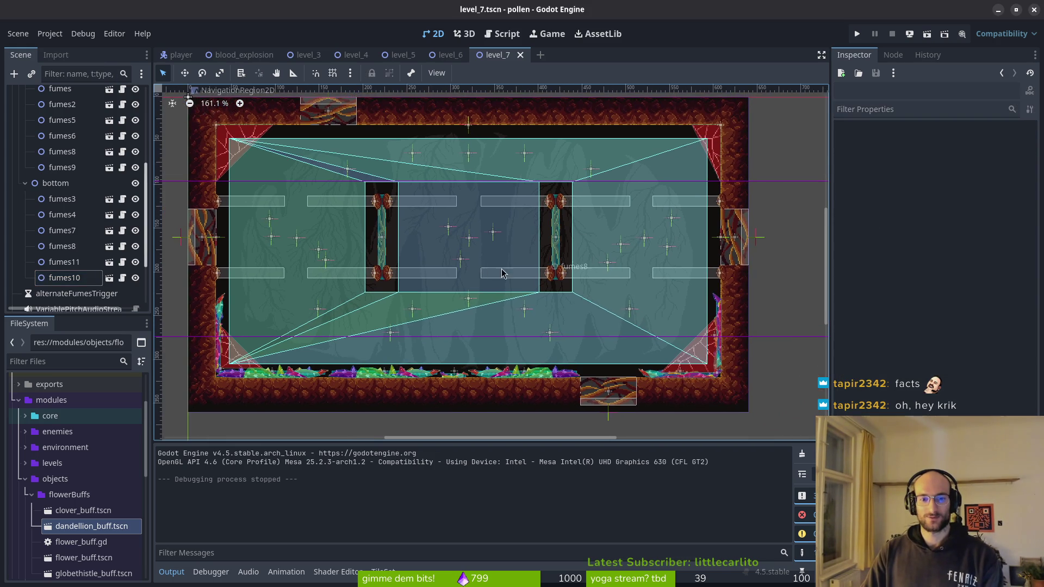
pyautogui.click(25, 183)
pyautogui.scroll(2, 33, 163)
pyautogui.click(25, 148)
pyautogui.click(19, 152)
pyautogui.click(46, 247)
pyautogui.keyDown('shift'); pyautogui.click(71, 294); pyautogui.keyUp('shift')
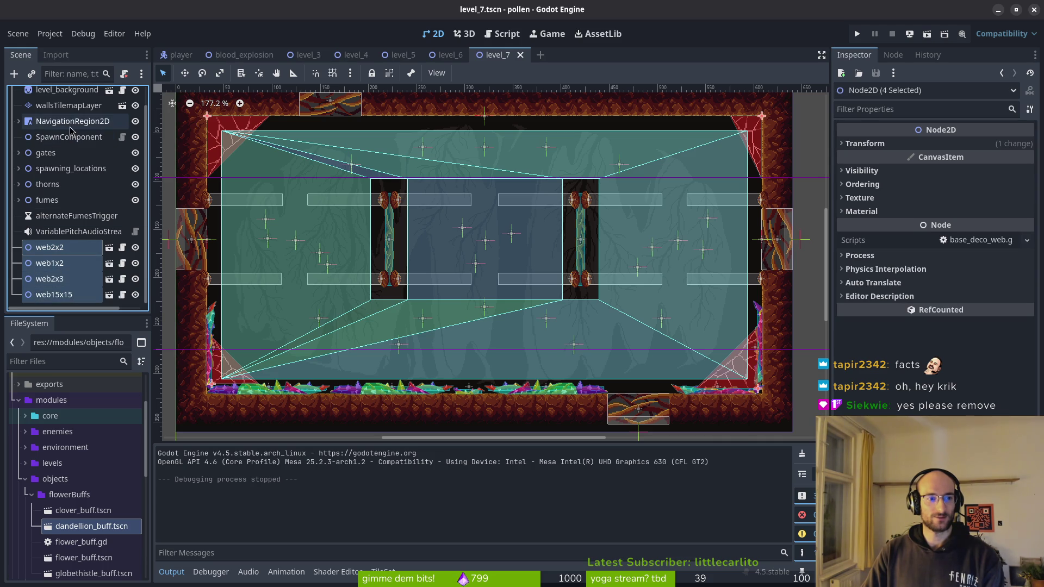
pyautogui.scroll(1, 54, 163)
pyautogui.scroll(-1, 51, 261)
pyautogui.scroll(1, 65, 169)
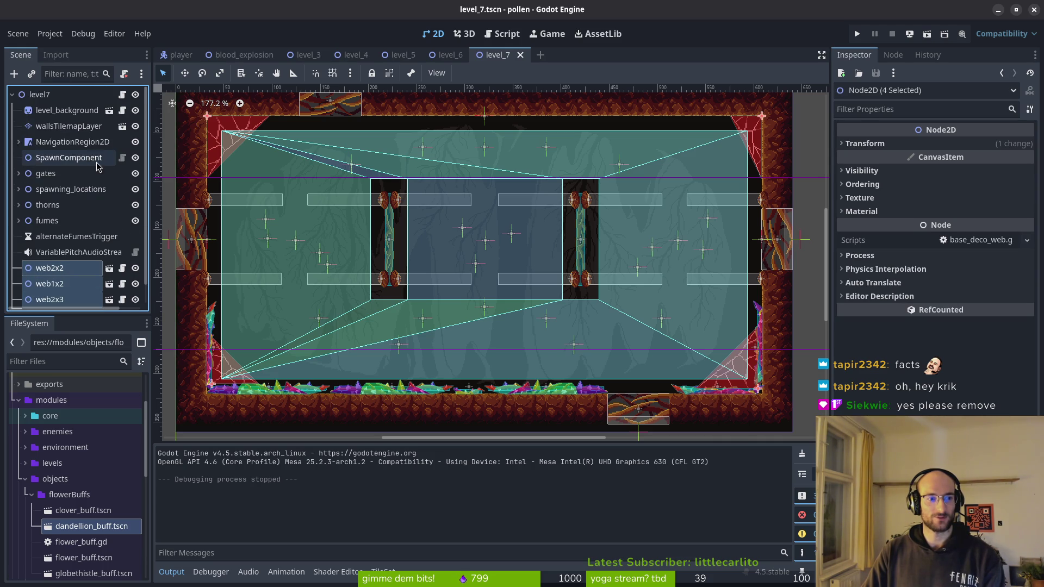
# - Add a Node2D child named decorations under the level7 root node
pyautogui.click(55, 94)
pyautogui.hotkey('ctrl', 'a')
pyautogui.write('node2')
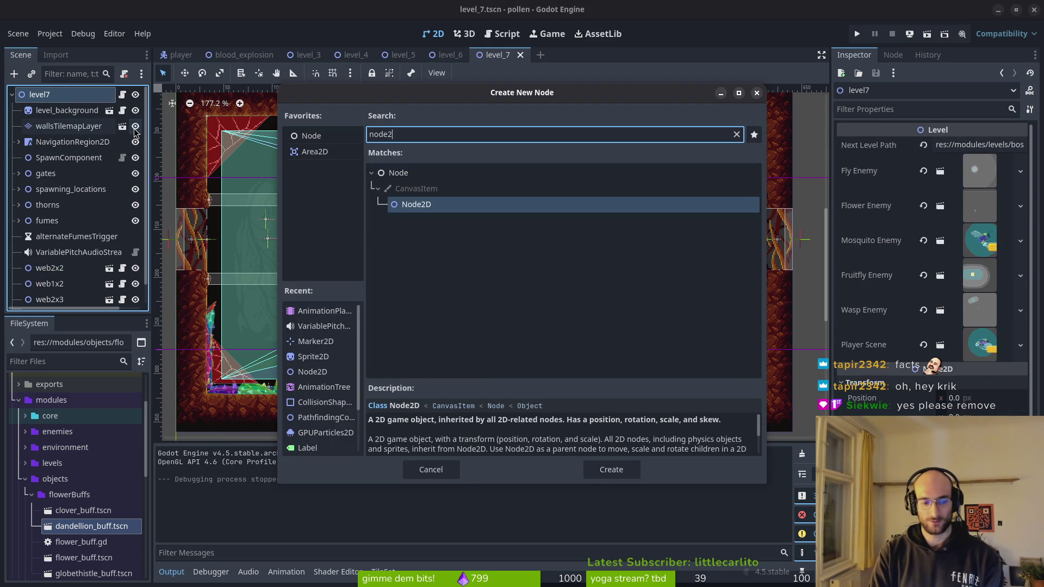
pyautogui.press('Return')
pyautogui.press('F2')
pyautogui.write('deec')
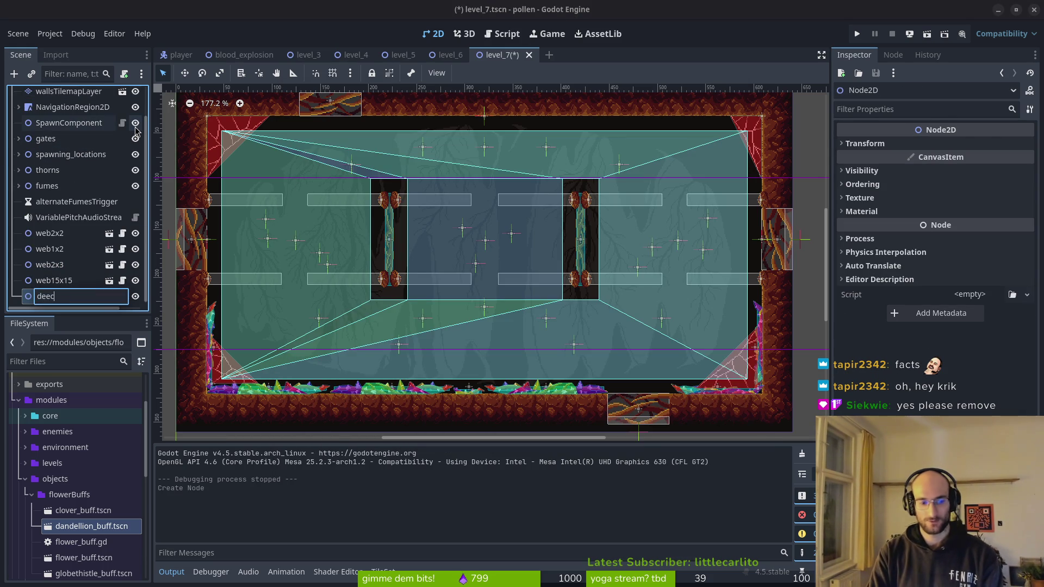
pyautogui.write('ions')
pyautogui.press('Return')
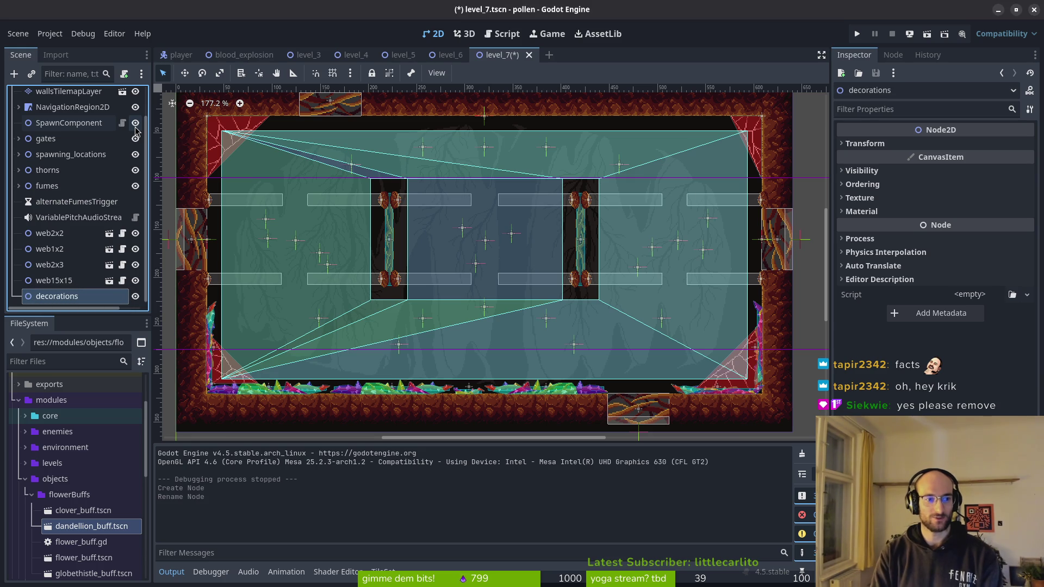
# - Move web2x2, web1x2, web2x3 and web15x15 under decorations and save the scene
pyautogui.click(54, 280)
pyautogui.keyDown('shift'); pyautogui.click(63, 232); pyautogui.keyUp('shift')
pyautogui.moveTo(64, 232); pyautogui.dragTo(82, 296)
pyautogui.hotkey('ctrl', 's')
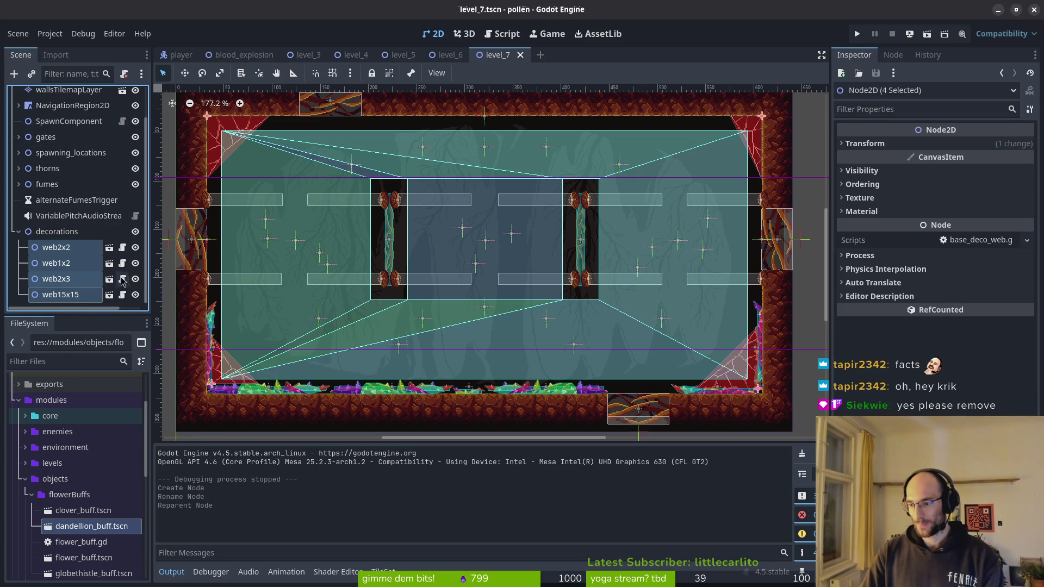
pyautogui.click(19, 232)
pyautogui.hotkey('ctrl', 's')
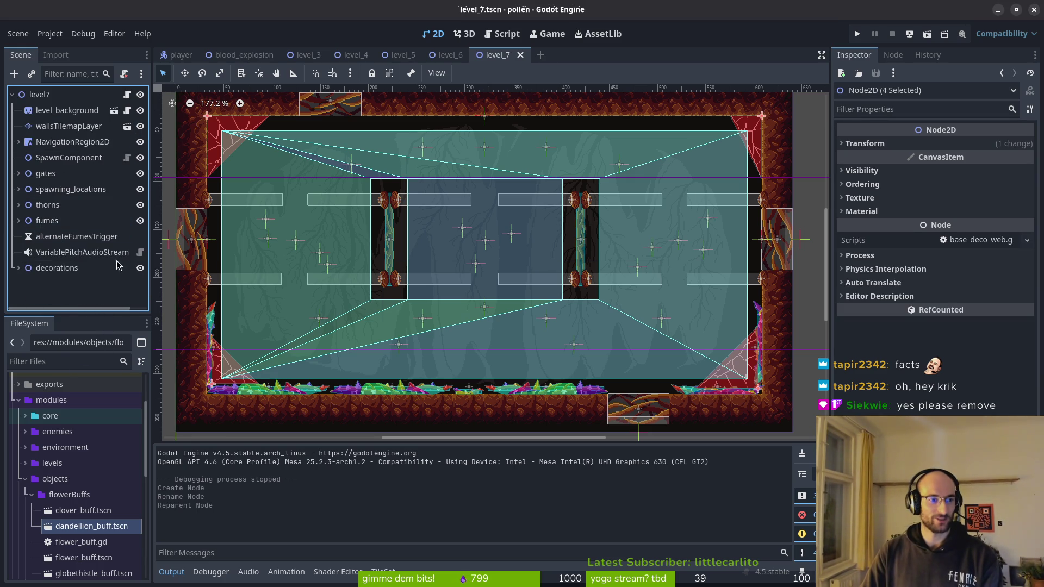
pyautogui.hotkey('shift', 'alt', 'o')
# - Quick-open the blood_vfx scene, then the blood_explosion scene
pyautogui.write('blodt')
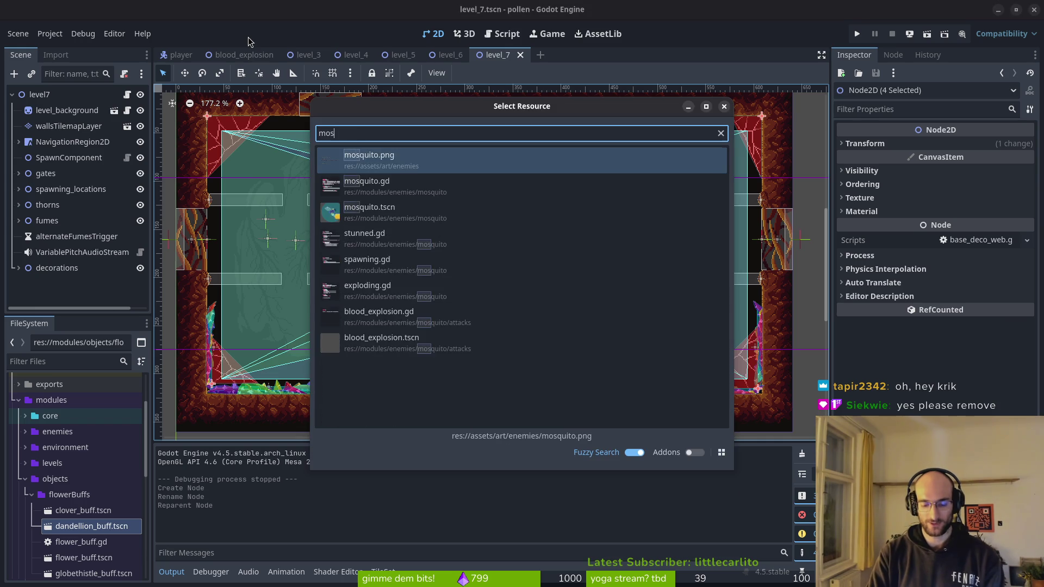
pyautogui.press('Return')
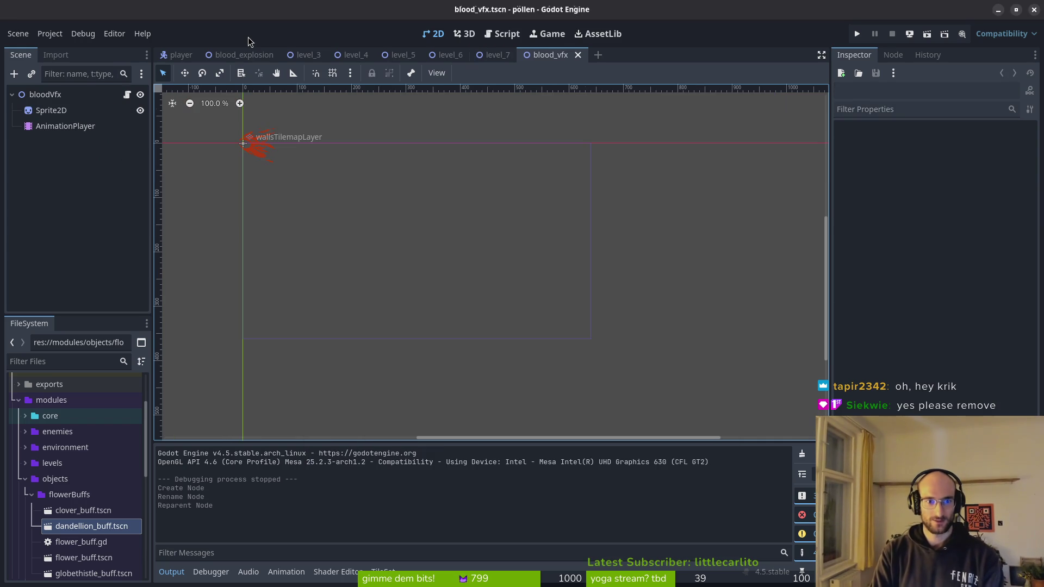
pyautogui.hotkey('shift', 'alt', 'o')
pyautogui.write('bloexplo')
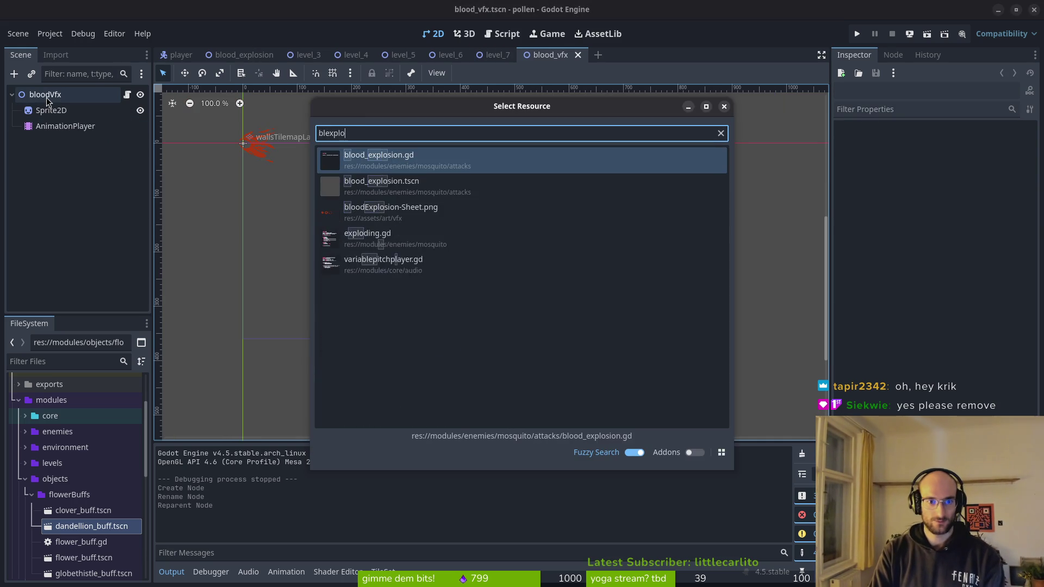
pyautogui.press('Return')
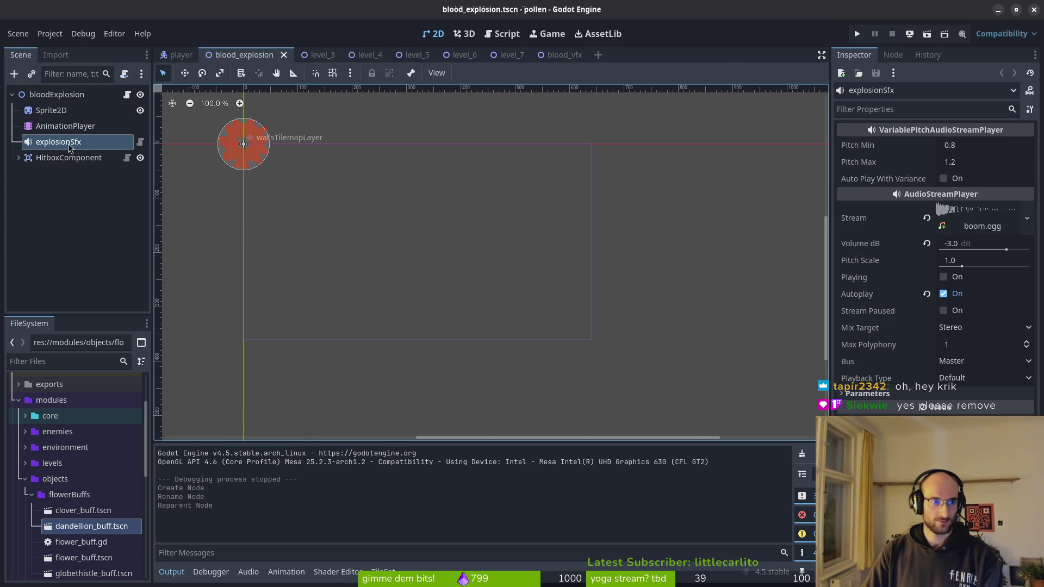
# - Clear the boom.ogg stream from explosionSfx, turn off Autoplay, and save blood_explosion
pyautogui.click(927, 217)
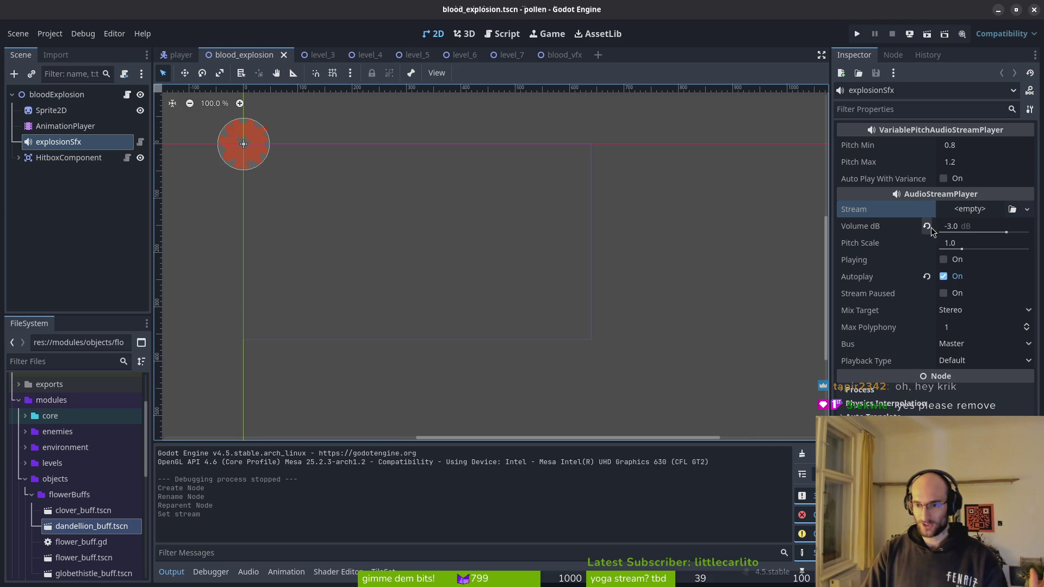
pyautogui.click(943, 276)
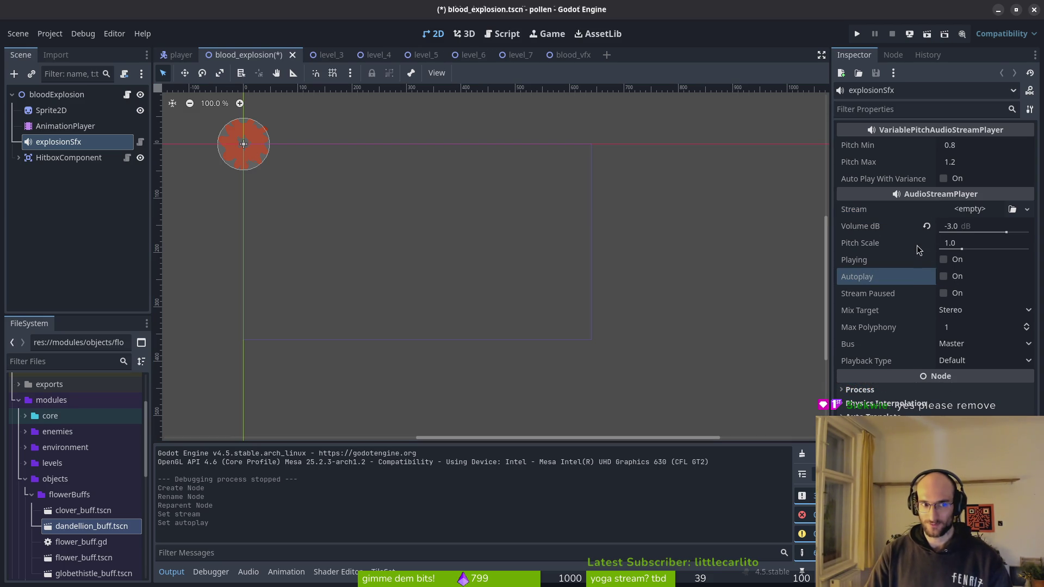
pyautogui.hotkey('ctrl', 's')
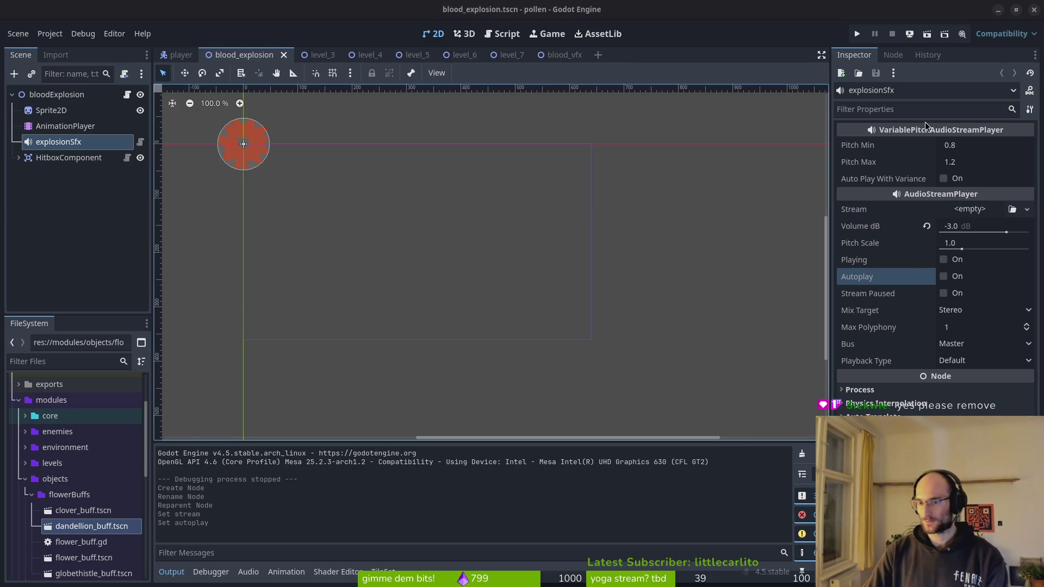
pyautogui.click(77, 231)
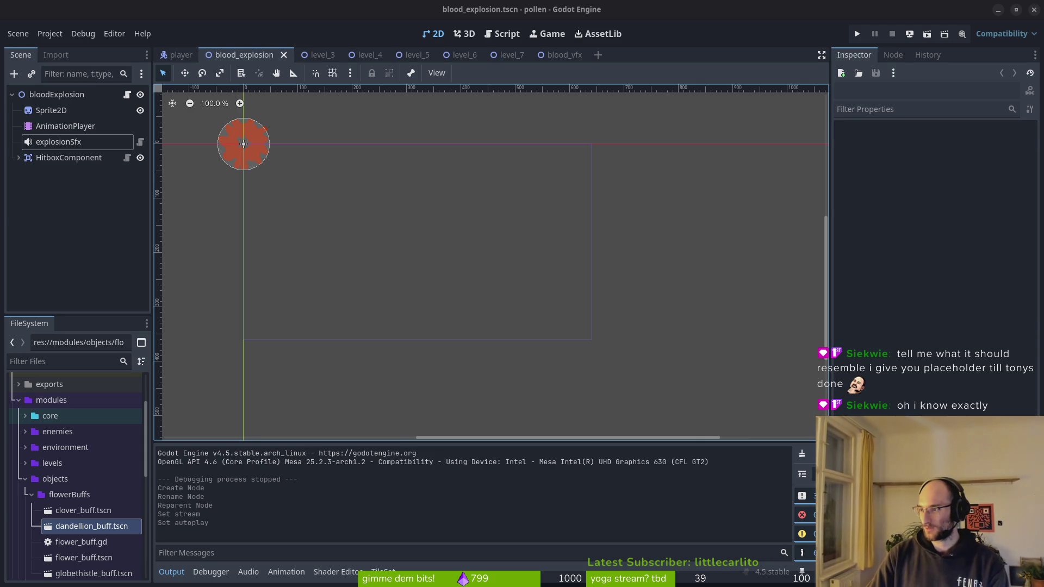
pyautogui.hotkey('alt', 'Tab')
# - Audition first-page splatter sounds: Deep-Splatter-Ambiance, Spew Splatter, Gib, Splat, bloodspit and others
pyautogui.click(413, 185)
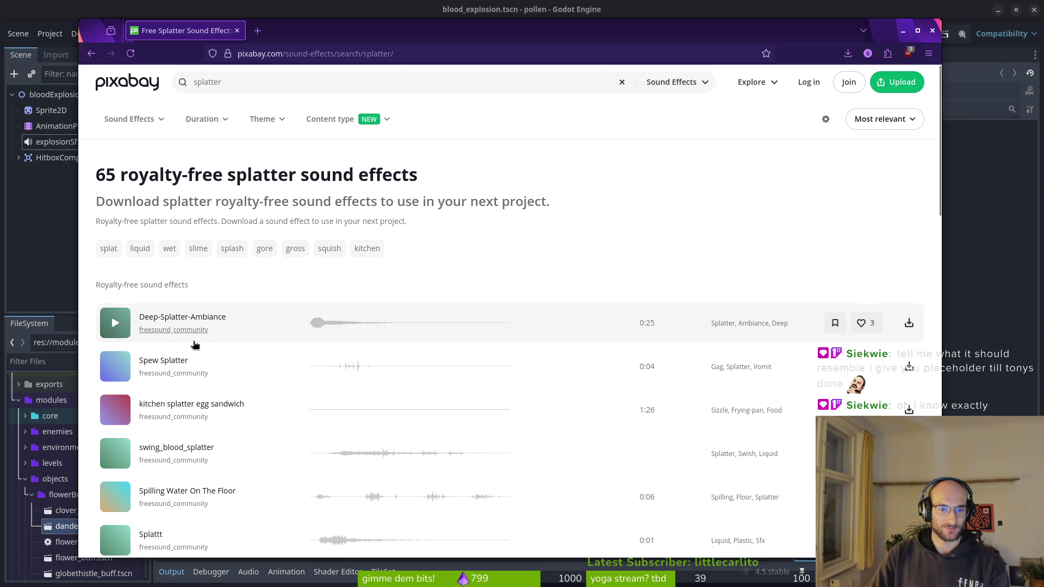
pyautogui.click(121, 326)
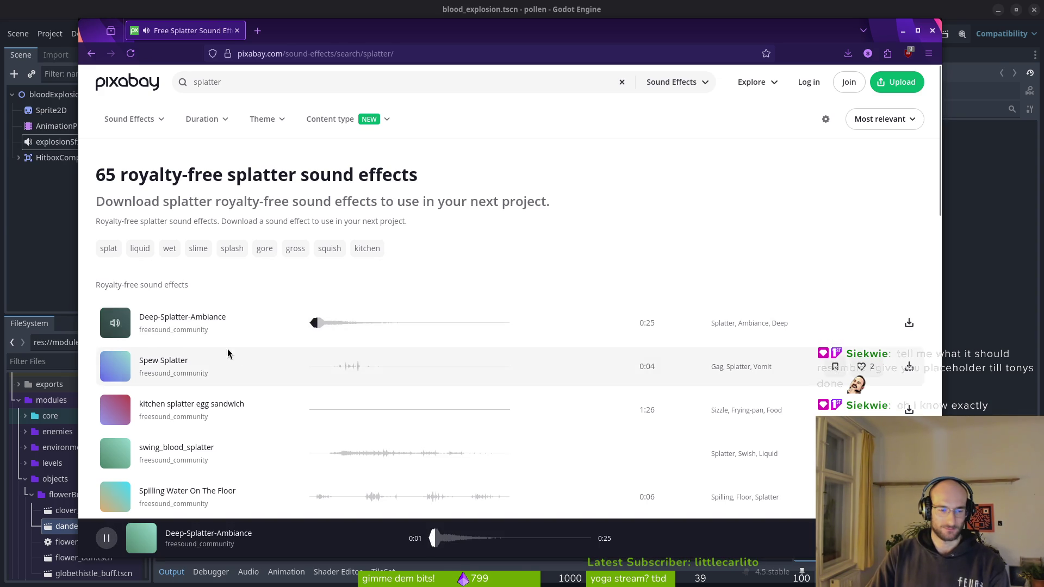
pyautogui.click(114, 368)
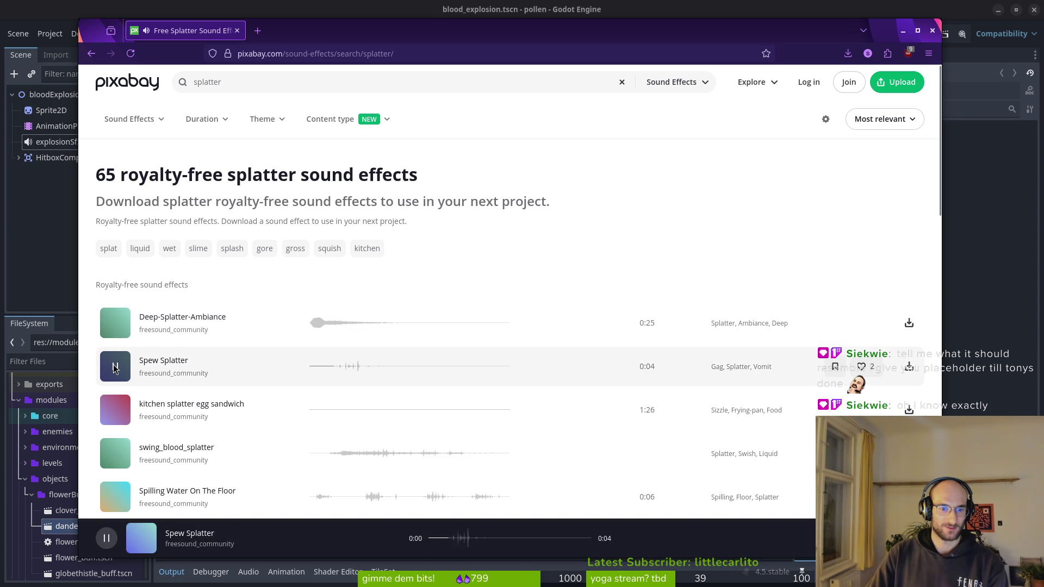
pyautogui.scroll(-4, 386, 400)
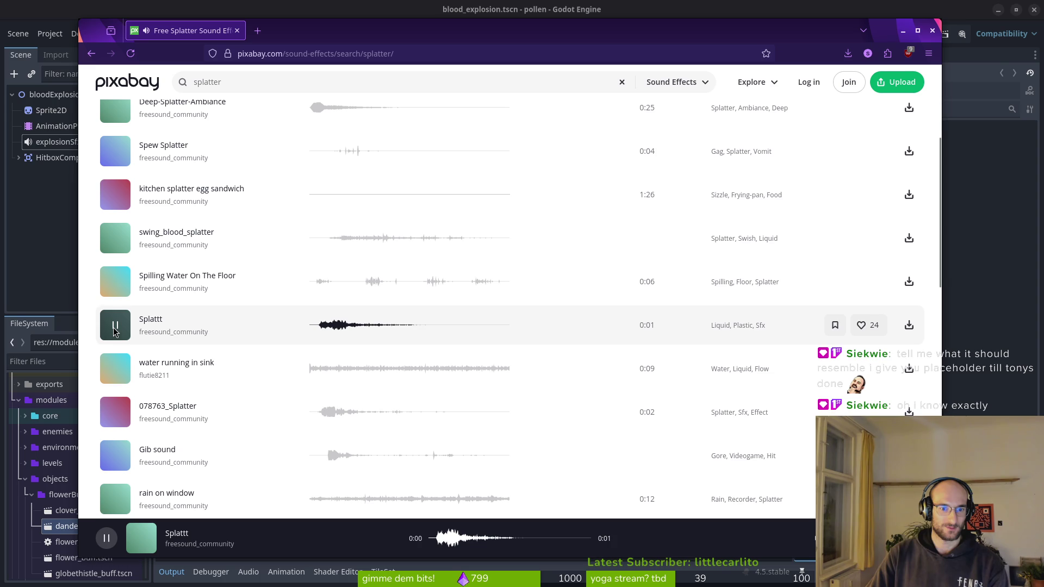
pyautogui.click(115, 455)
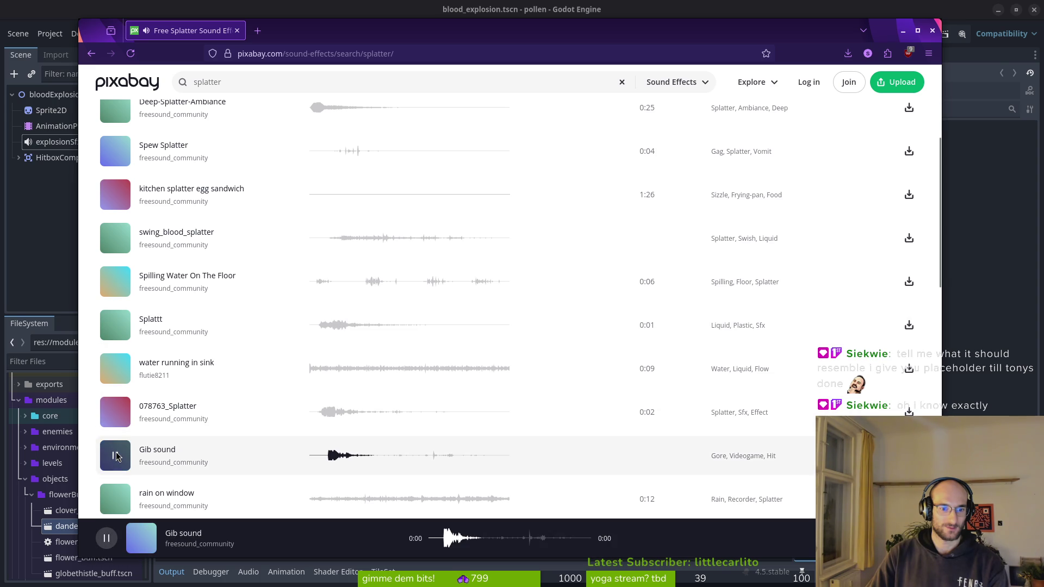
pyautogui.click(112, 454)
pyautogui.click(115, 414)
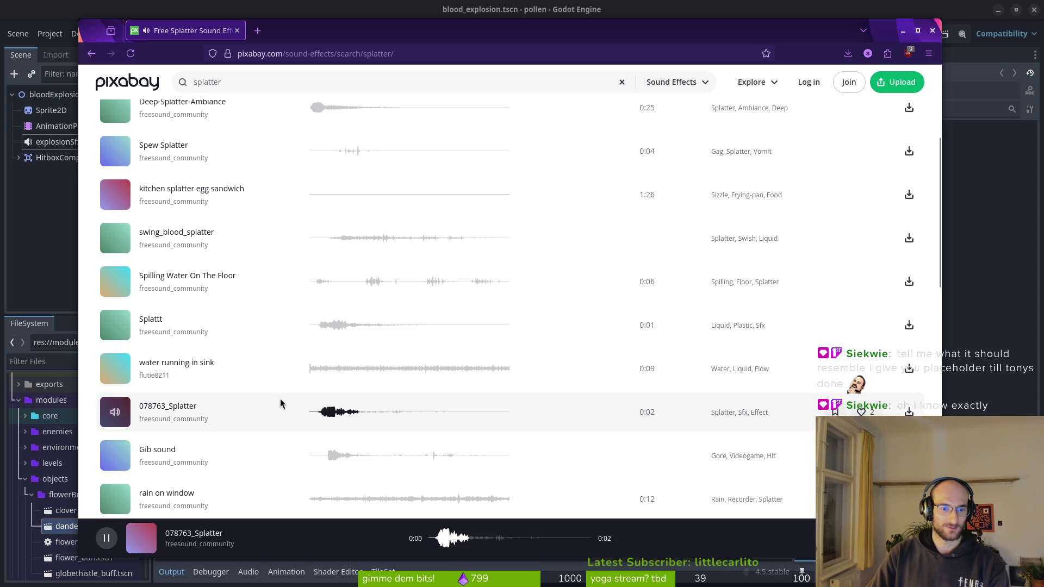
pyautogui.scroll(-3, 275, 405)
pyautogui.click(115, 485)
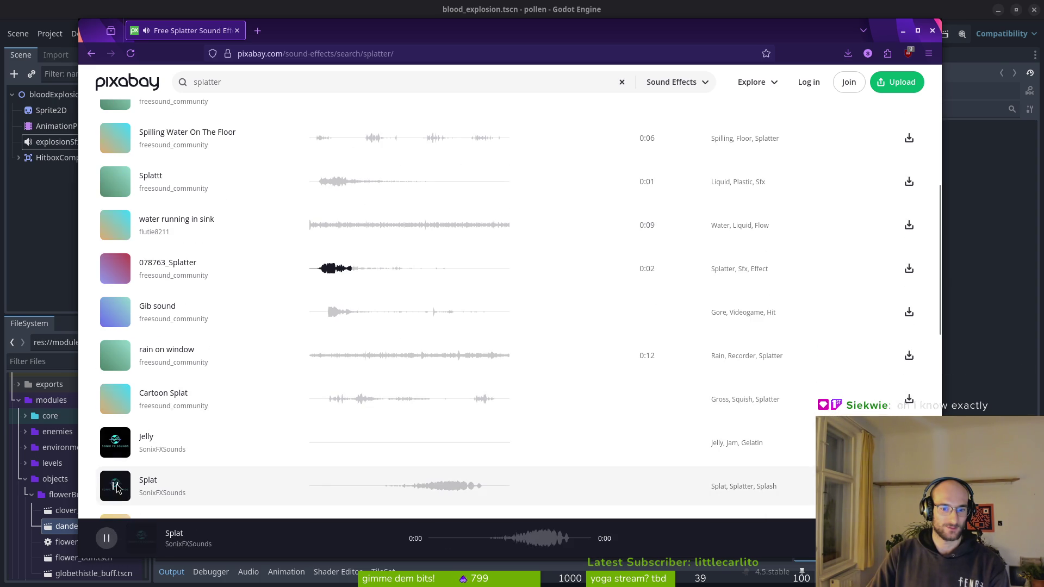
pyautogui.scroll(-4, 285, 415)
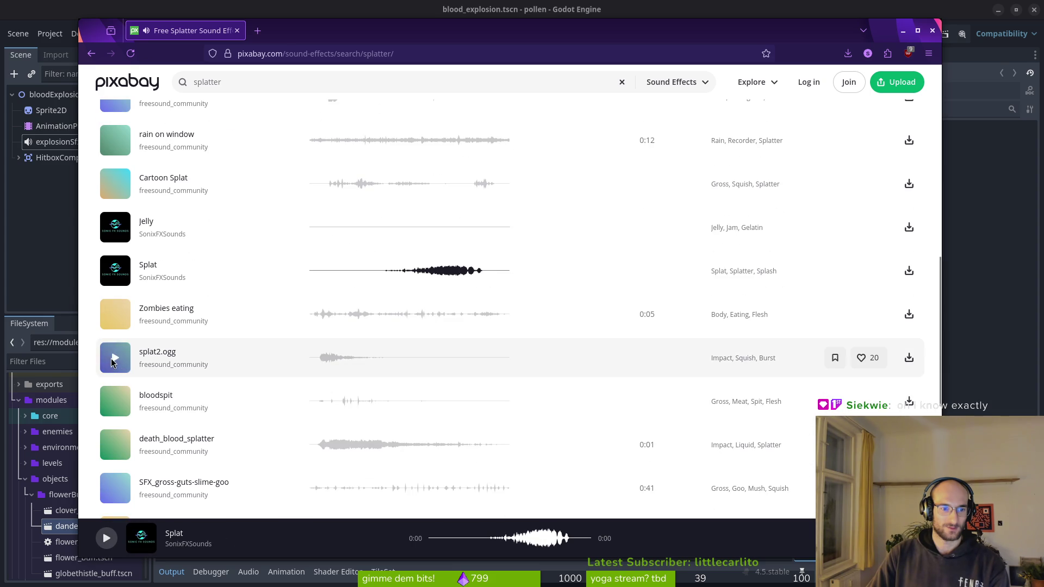
pyautogui.click(115, 361)
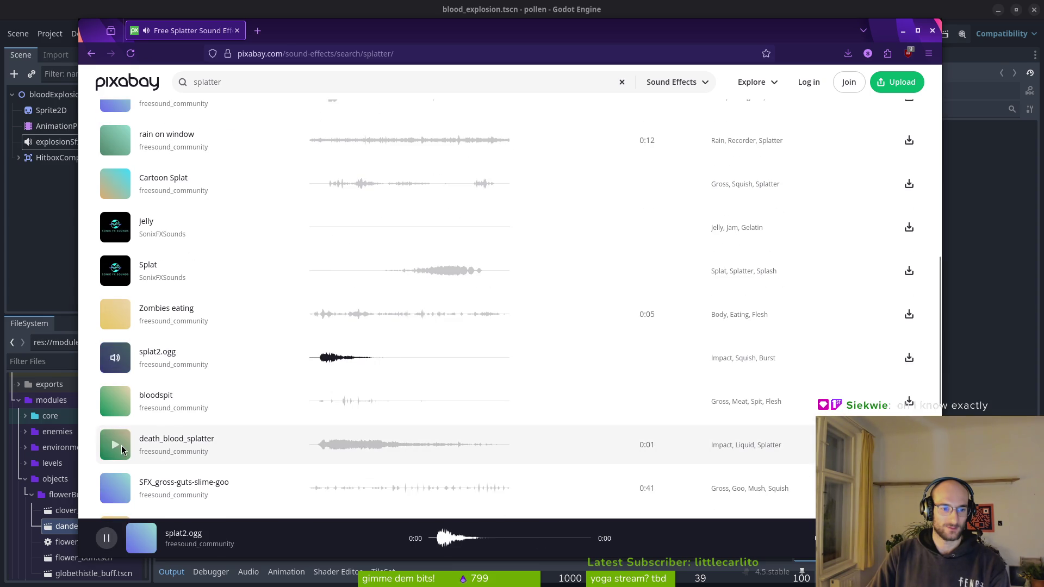
pyautogui.click(118, 447)
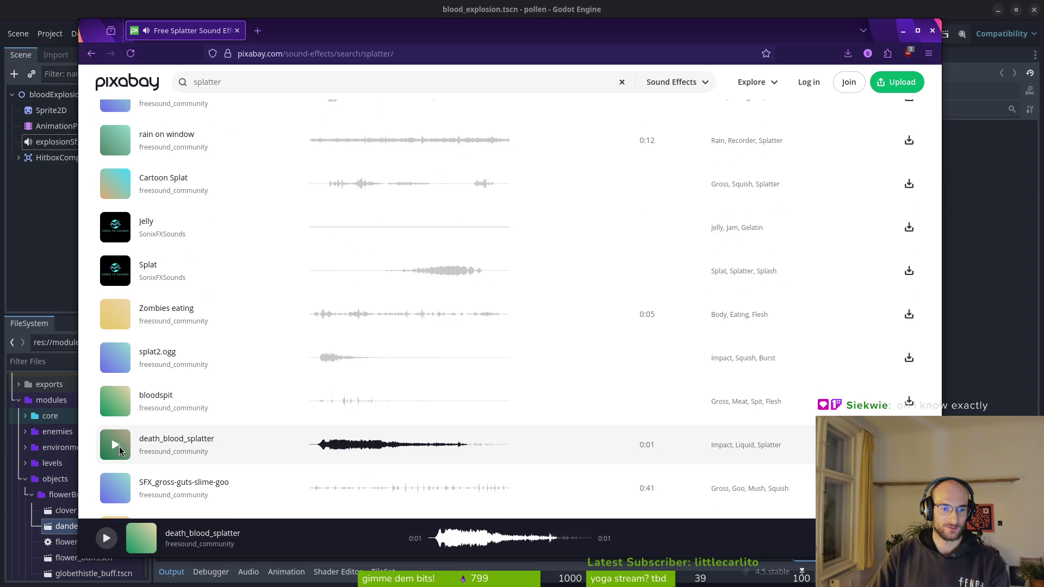
pyautogui.click(113, 399)
pyautogui.scroll(-3, 318, 369)
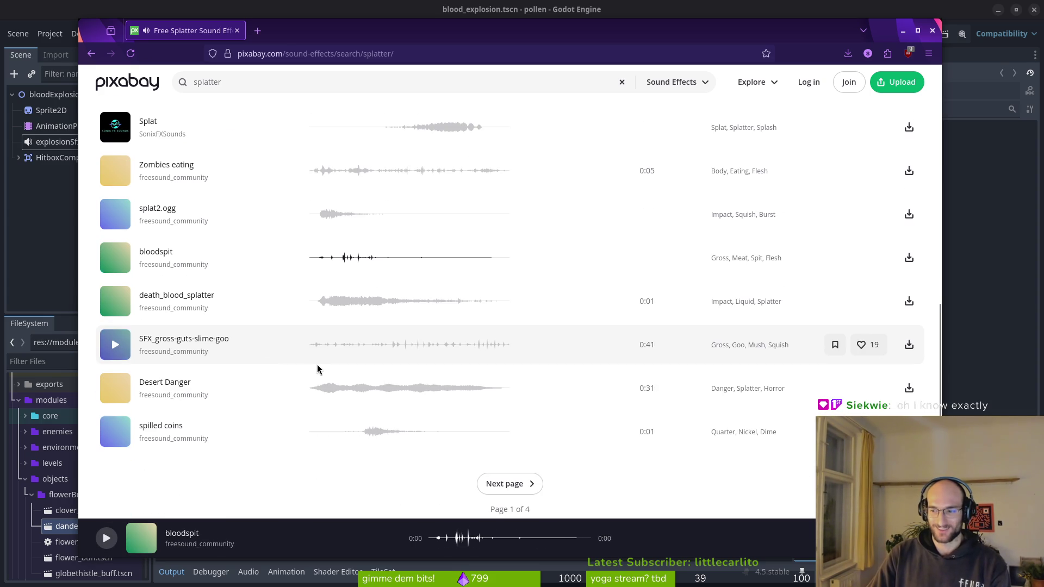
pyautogui.click(115, 432)
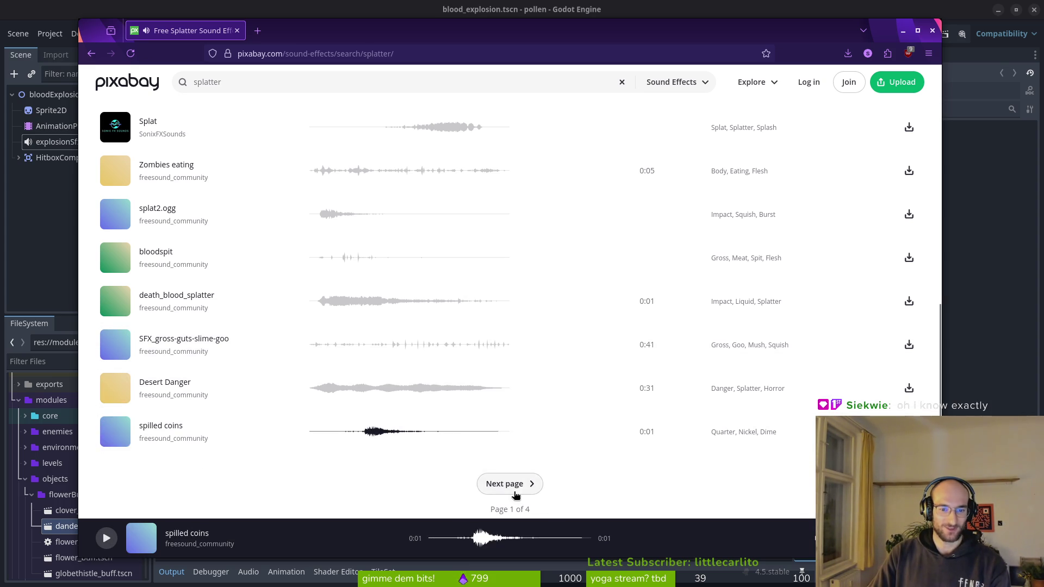
# - On results page 2, preview snd_box_smash_splatter, Wet Impact and Slime Splat With Drips 2
pyautogui.click(510, 483)
pyautogui.click(116, 324)
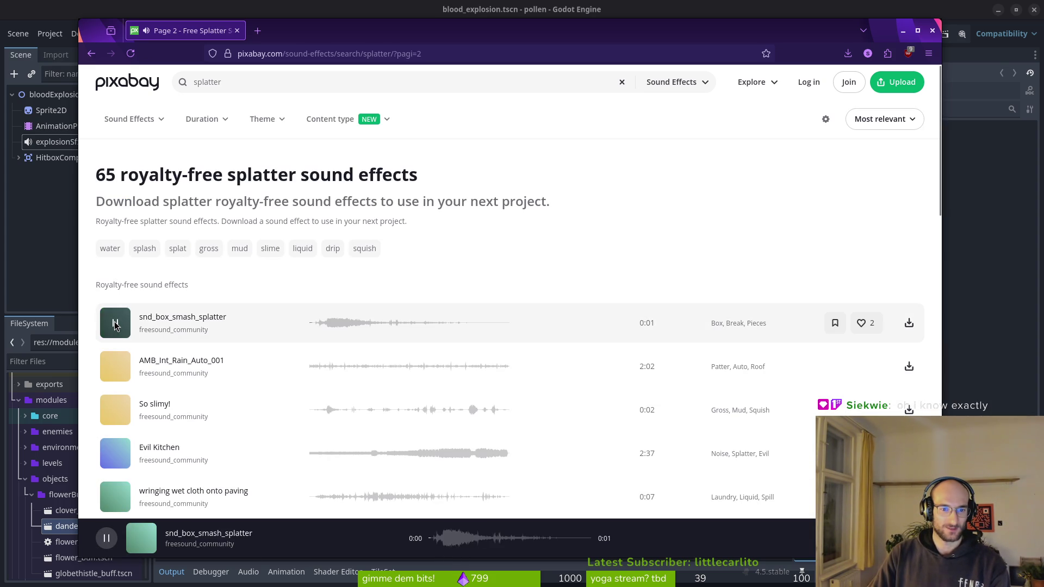
pyautogui.scroll(-4, 113, 413)
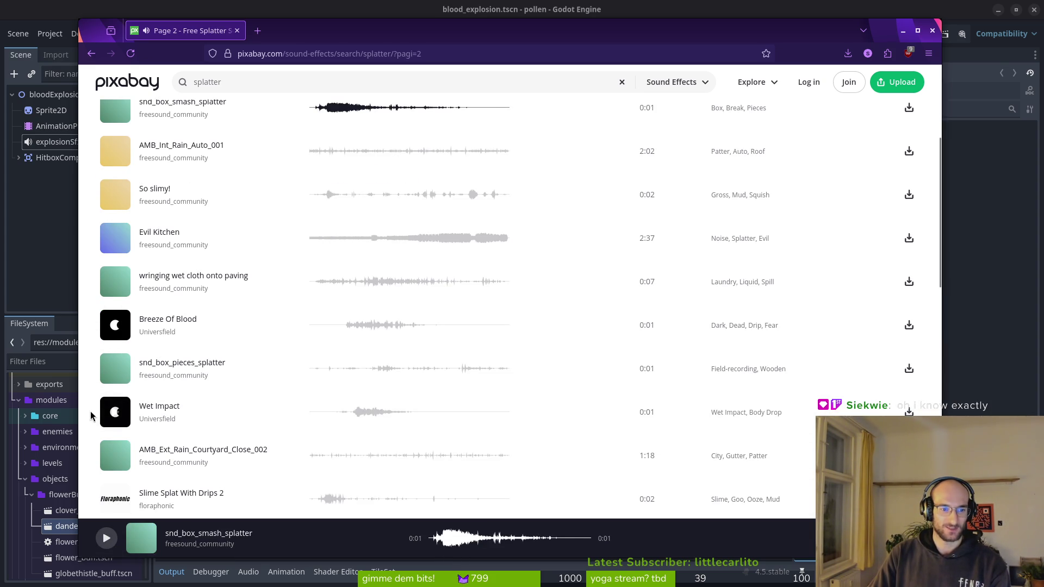
pyautogui.click(114, 414)
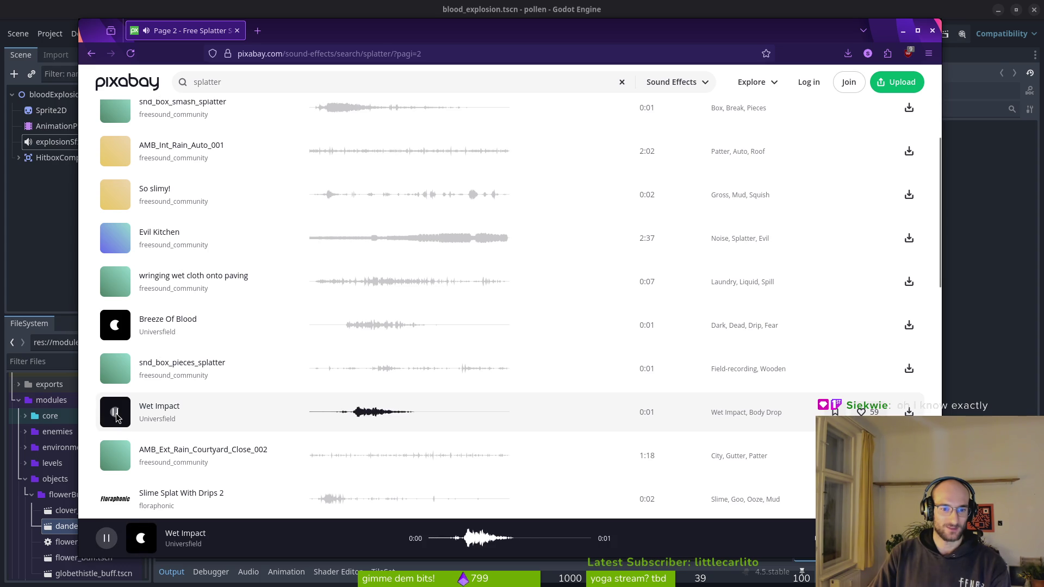
pyautogui.scroll(-3, 117, 414)
pyautogui.click(115, 359)
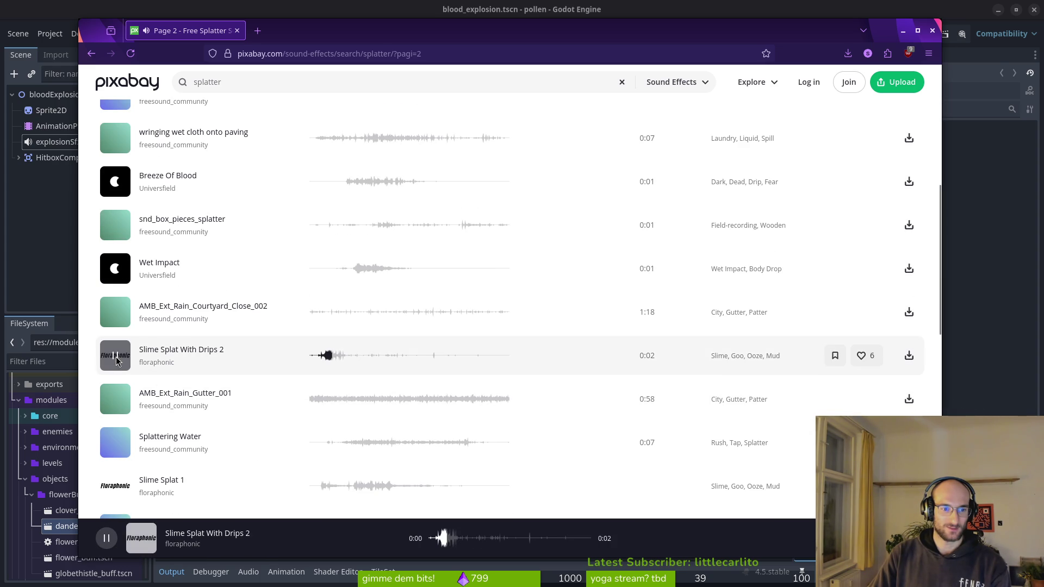
pyautogui.scroll(-3, 207, 402)
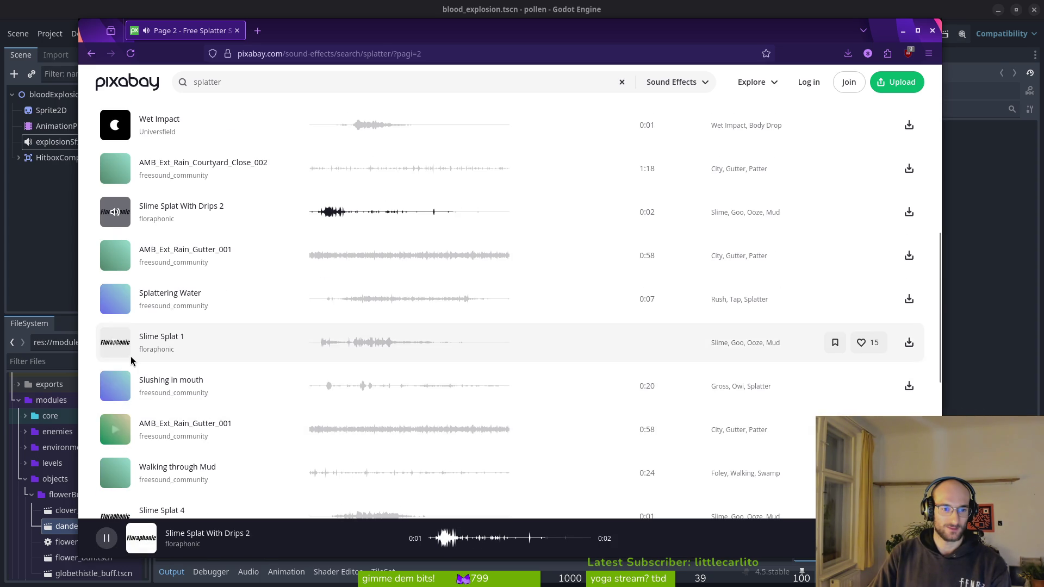
pyautogui.scroll(-5, 136, 359)
# - Replay Slime Splat With Drips 3 several times, then show the Slime-tagged sound effects
pyautogui.click(118, 389)
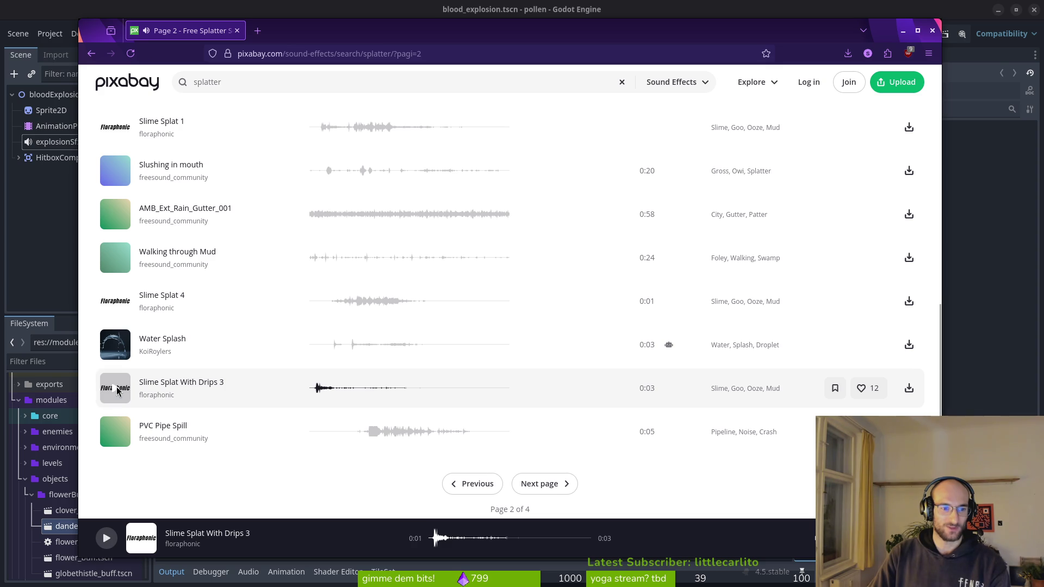
pyautogui.click(112, 391)
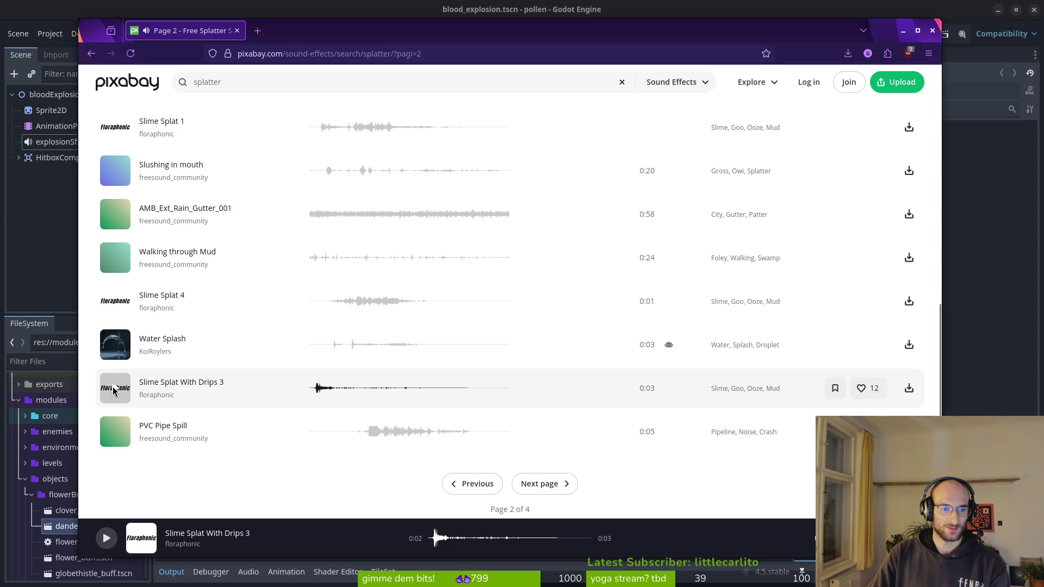
pyautogui.click(328, 394)
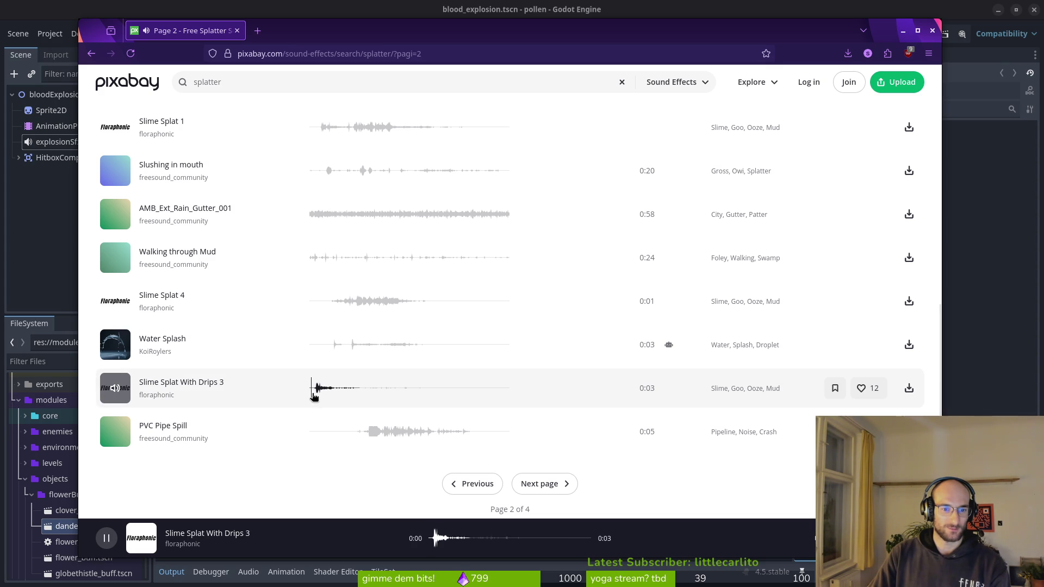
pyautogui.click(314, 396)
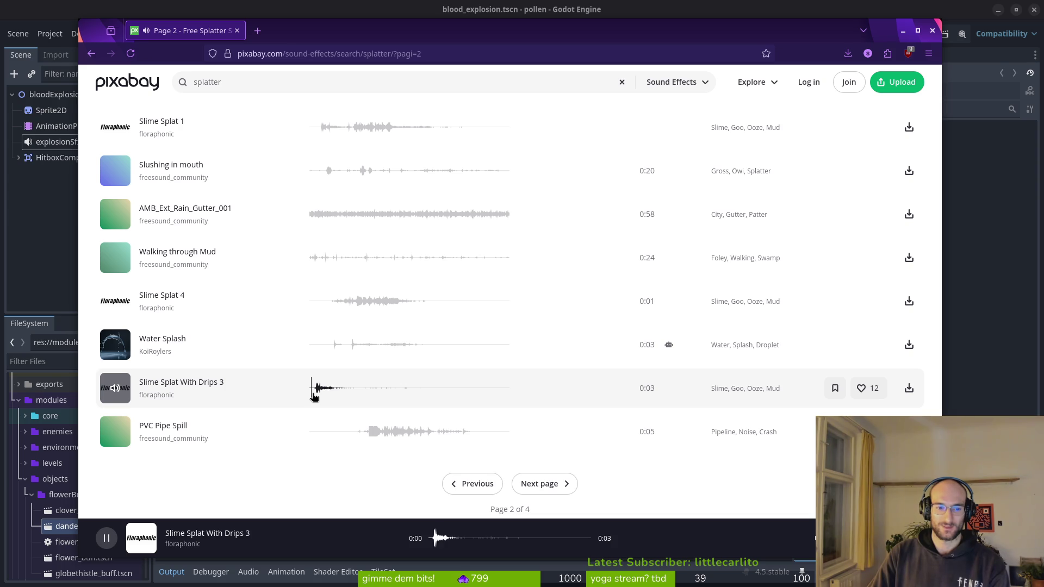
pyautogui.click(314, 393)
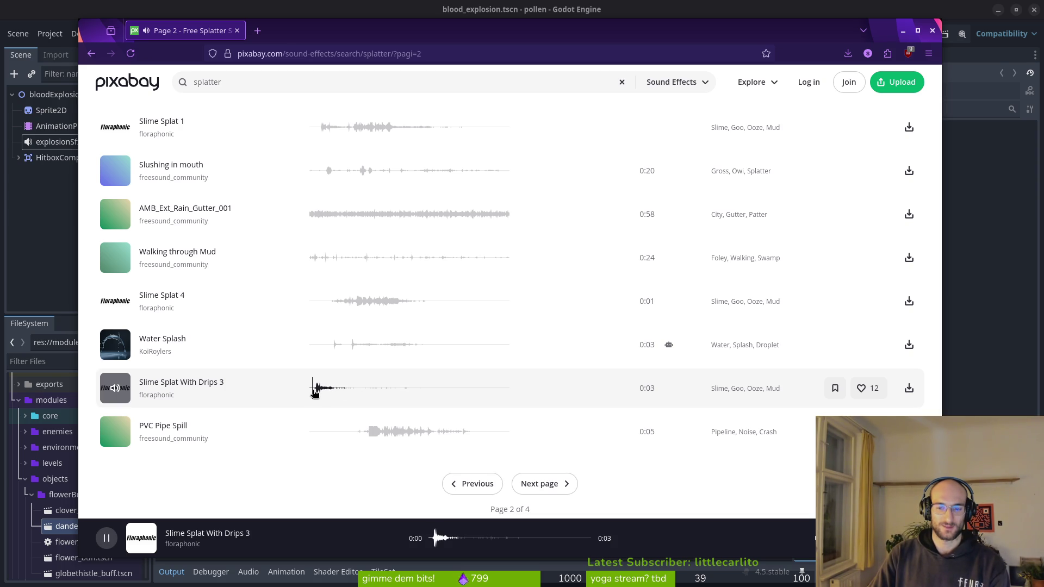
pyautogui.click(723, 393)
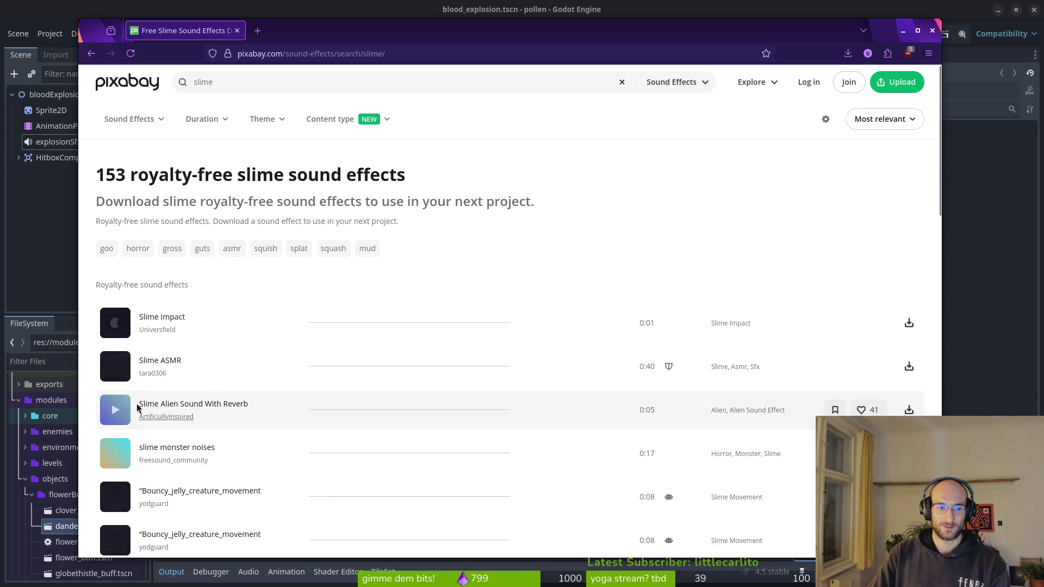
# - Preview Slime Impact, download it, dismiss the thank-you prompt and close the browser
pyautogui.click(117, 326)
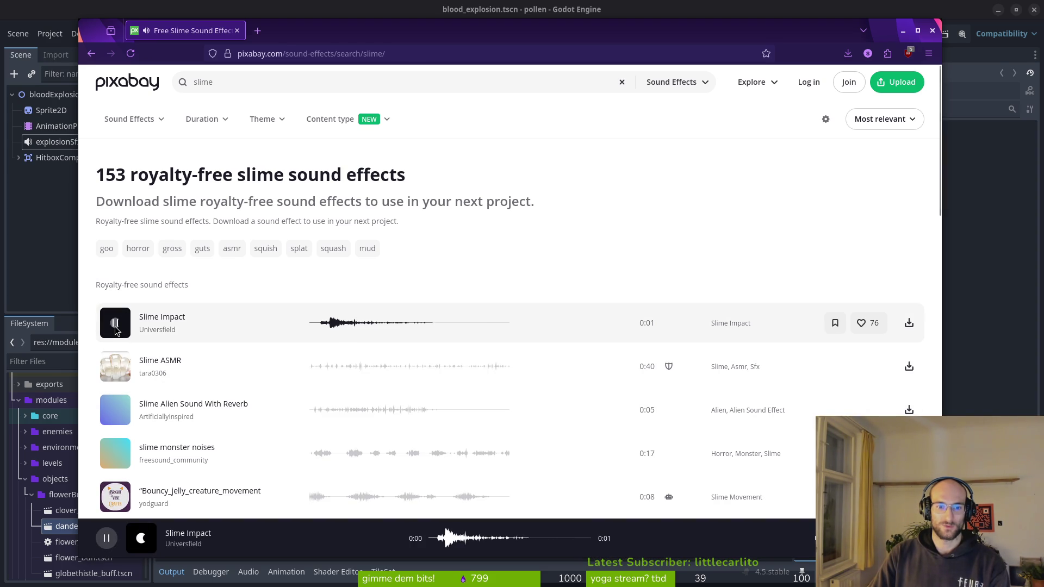
pyautogui.click(116, 330)
pyautogui.click(116, 330)
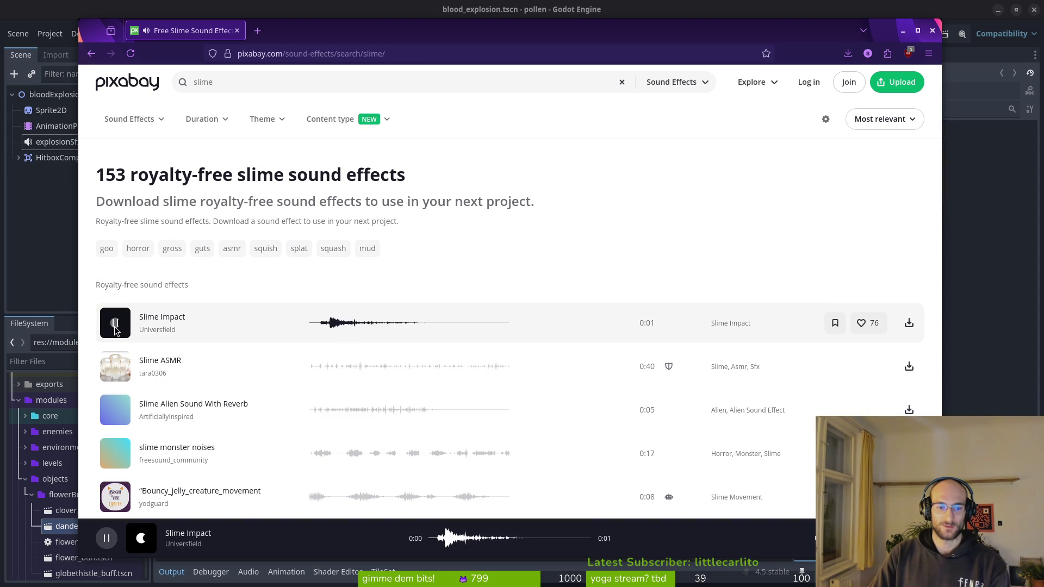
pyautogui.scroll(-3, 116, 330)
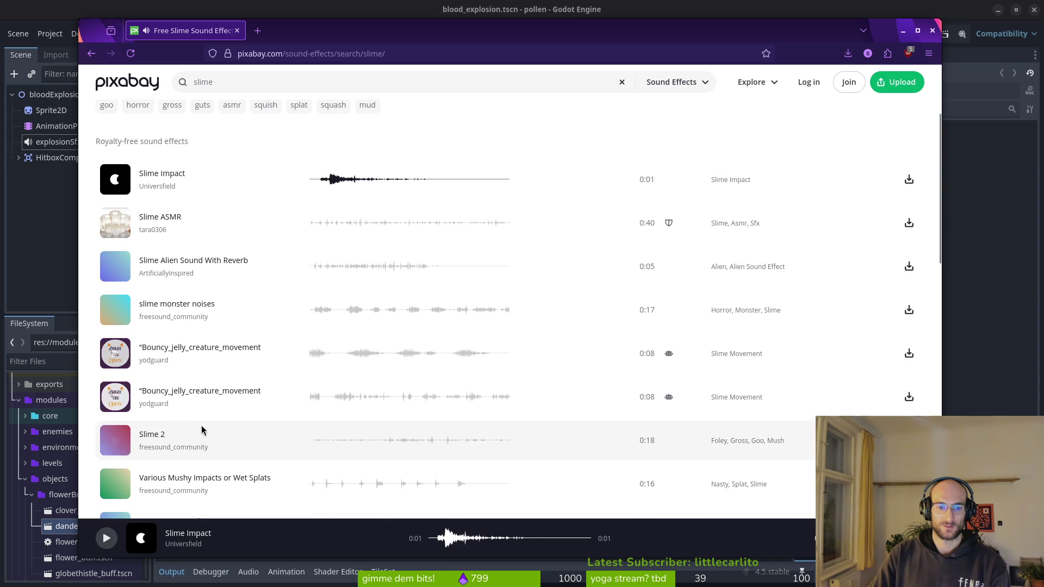
pyautogui.click(908, 178)
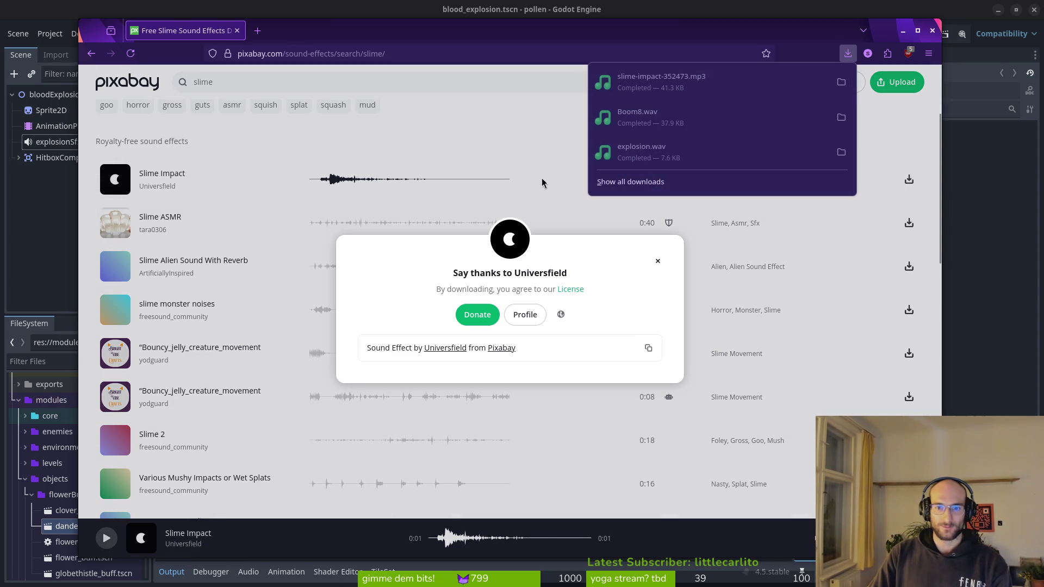
pyautogui.click(564, 191)
pyautogui.click(237, 30)
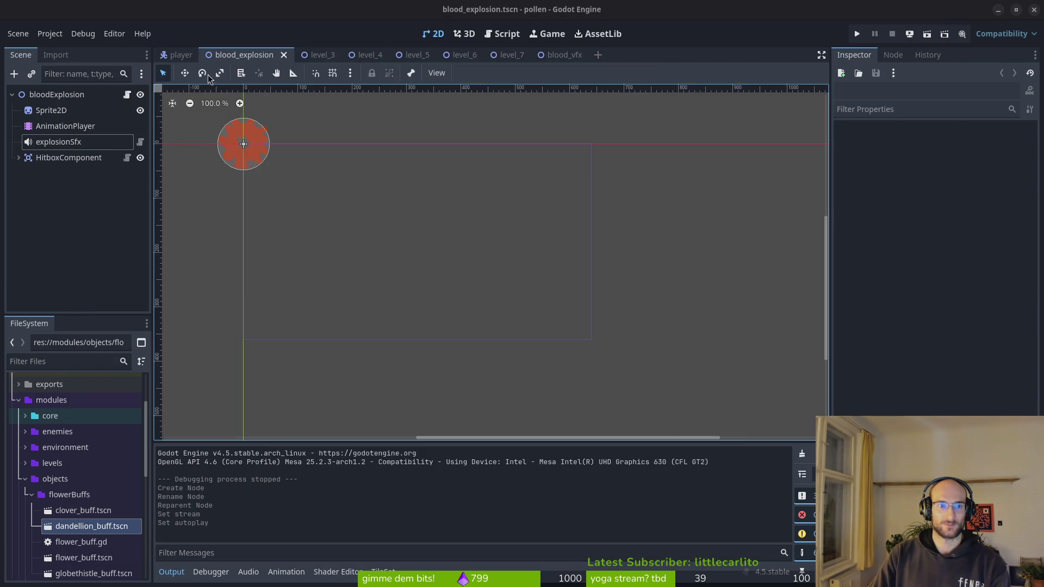
# - Open Downloads in the file manager and listen to slime-impact-352473.mp3
pyautogui.press('super')
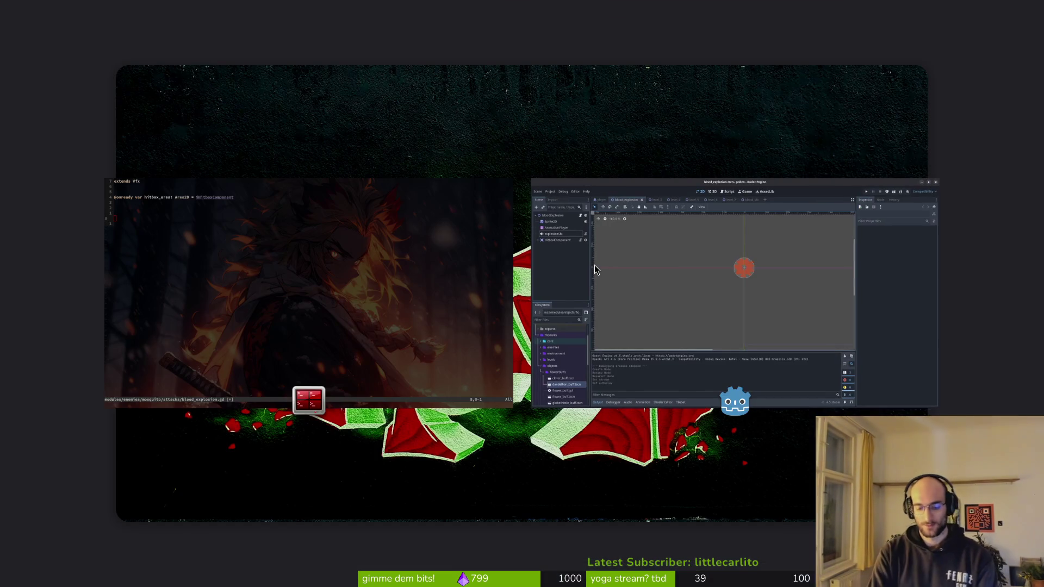
pyautogui.press('super+e')
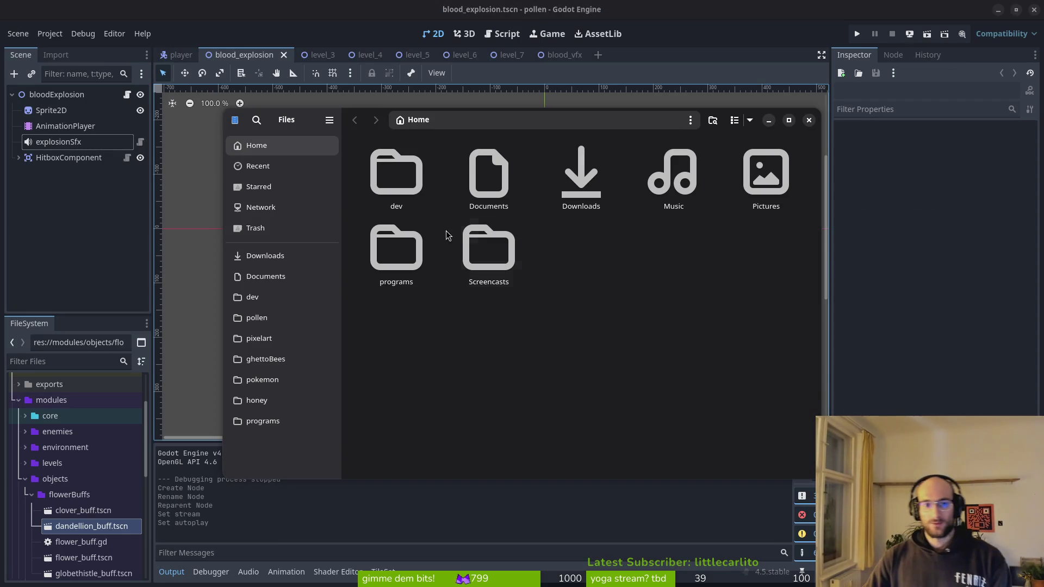
pyautogui.doubleClick(608, 201)
pyautogui.click(402, 206)
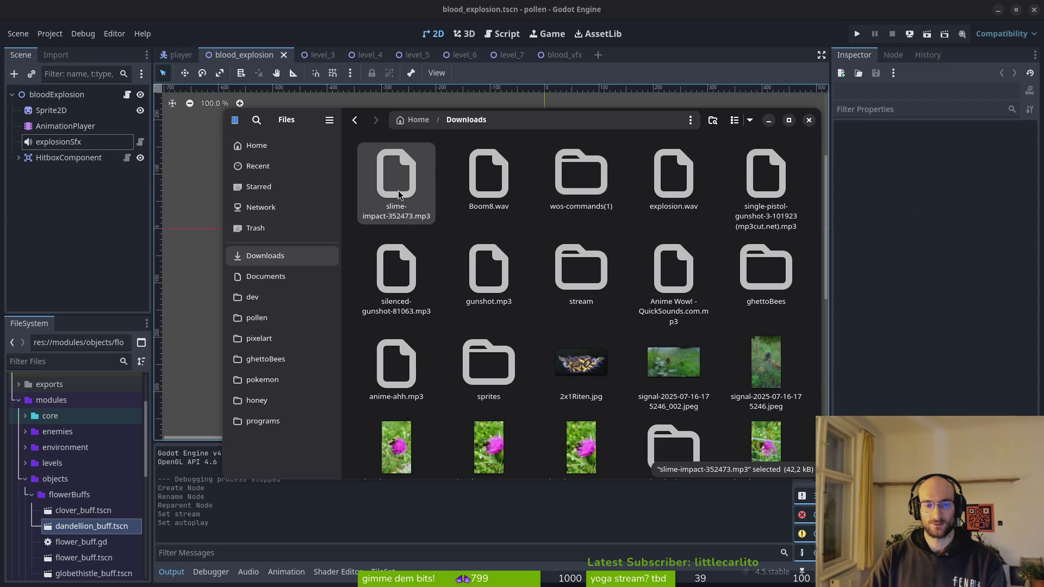
pyautogui.doubleClick(398, 195)
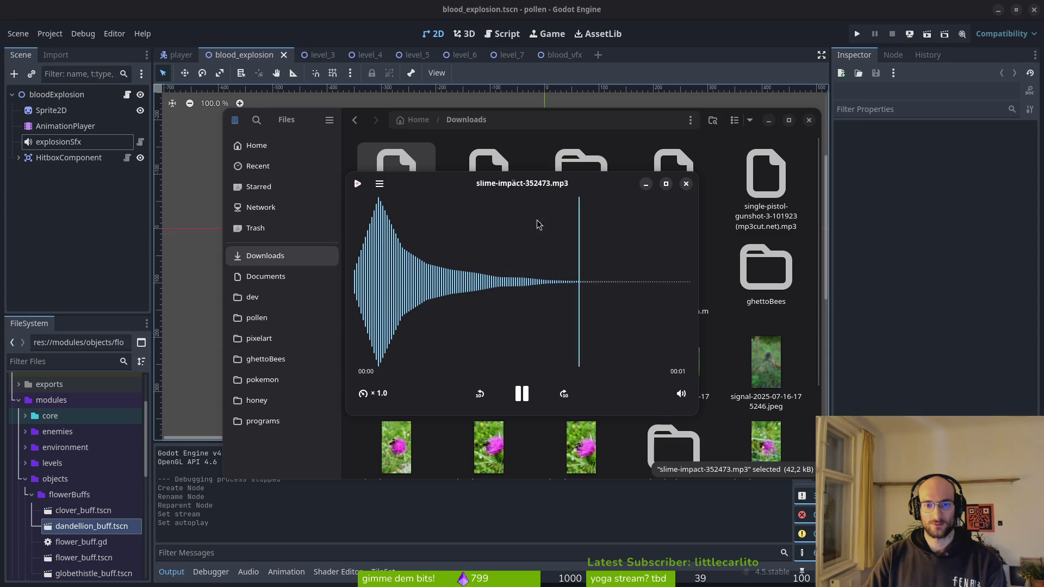
pyautogui.click(687, 185)
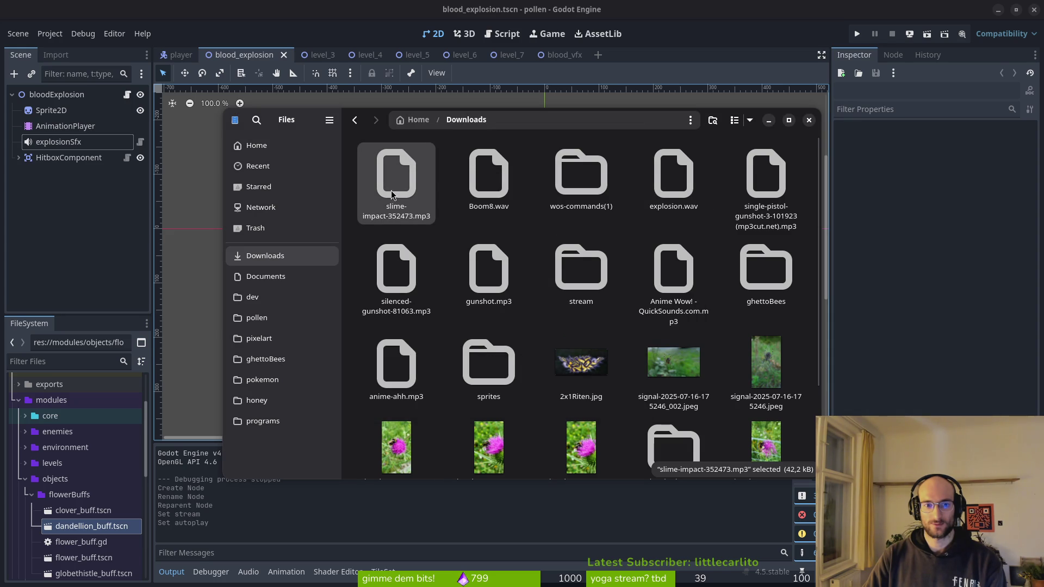
# - Move the file into pollen/assets/audio/sfx and rename it splatter.mp3
pyautogui.hotkey('ctrl', 'x')
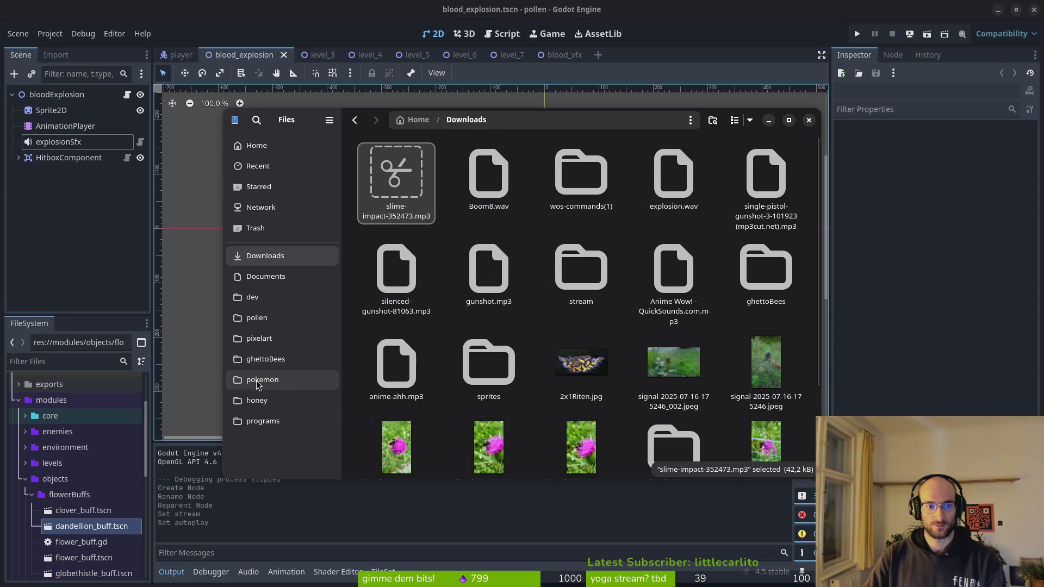
pyautogui.click(258, 320)
pyautogui.doubleClick(481, 178)
pyautogui.doubleClick(584, 179)
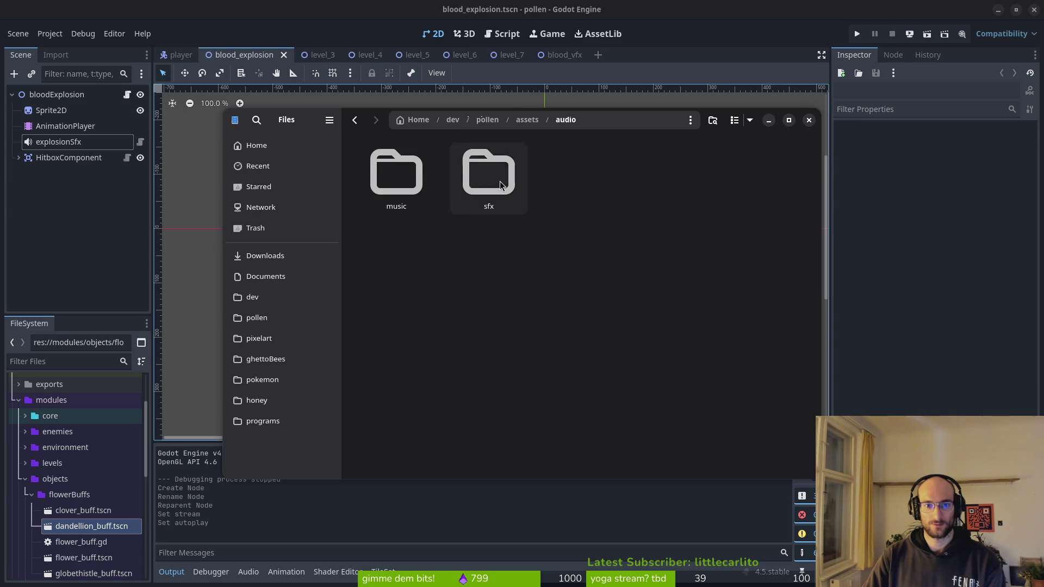
pyautogui.doubleClick(502, 197)
pyautogui.hotkey('ctrl', 'v')
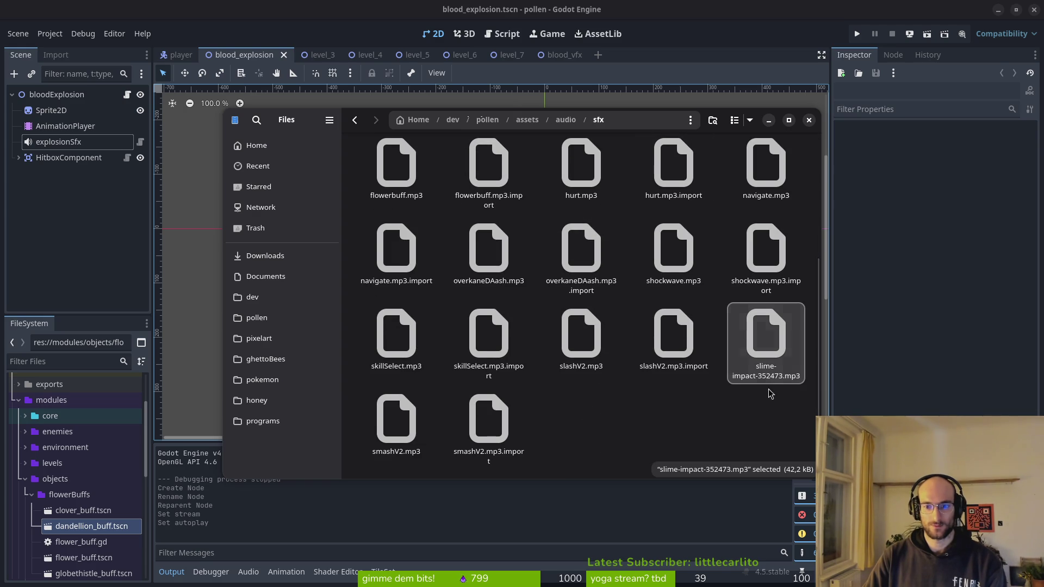
pyautogui.press('F2')
pyautogui.write('splatt')
pyautogui.write('er')
pyautogui.press('Return')
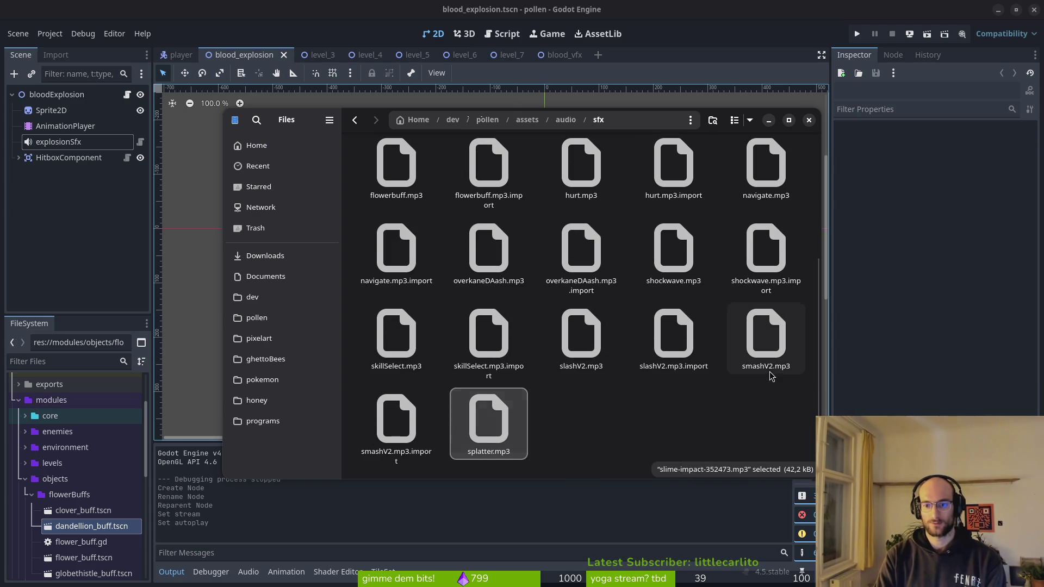
pyautogui.click(809, 119)
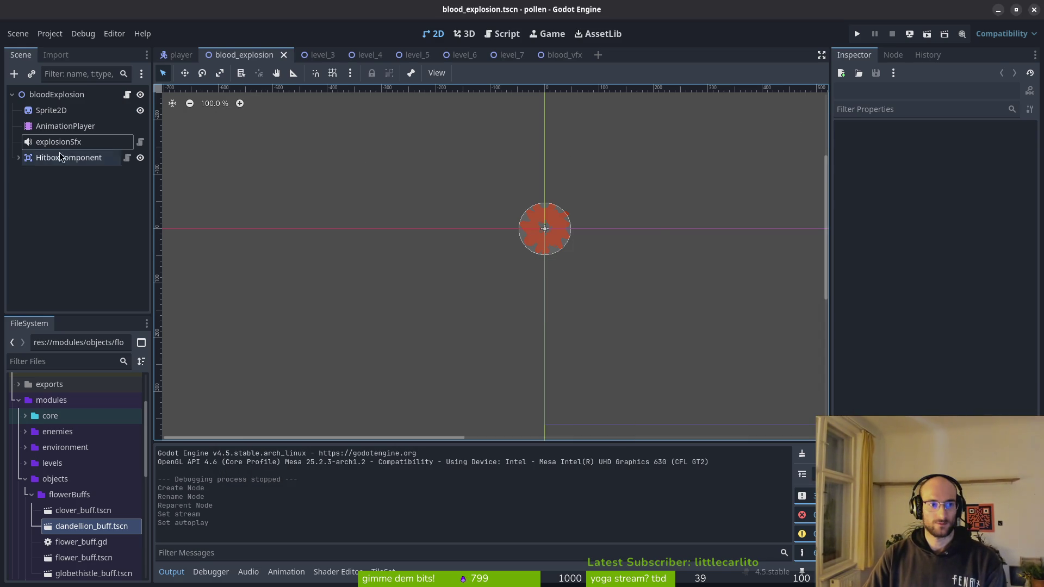
# - Set explosionSfx's stream to splatter.mp3 with Autoplay on, then run the game to test it
pyautogui.click(58, 141)
pyautogui.click(969, 209)
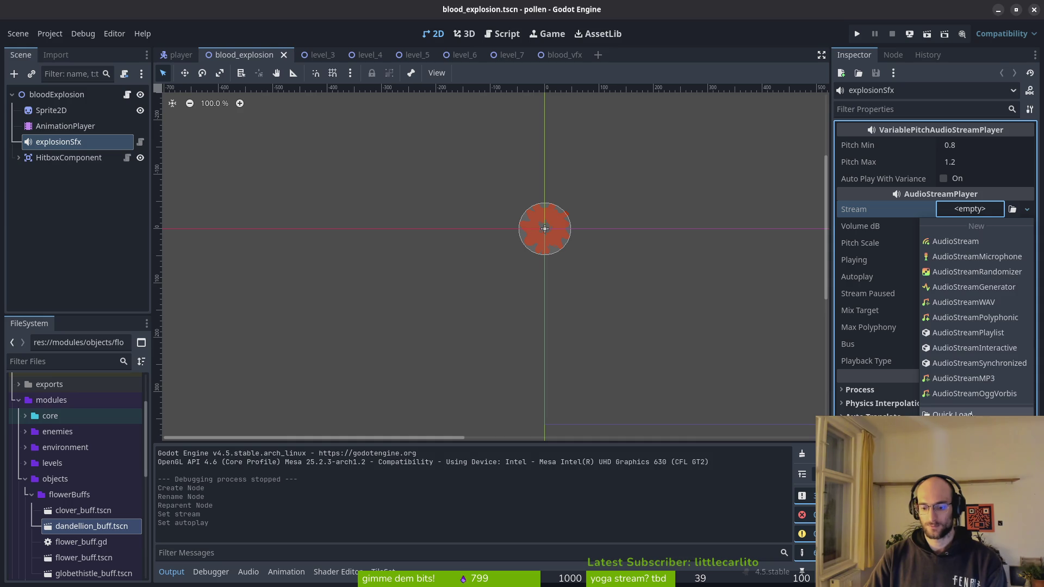
pyautogui.click(951, 414)
pyautogui.write('spl')
pyautogui.press('Return')
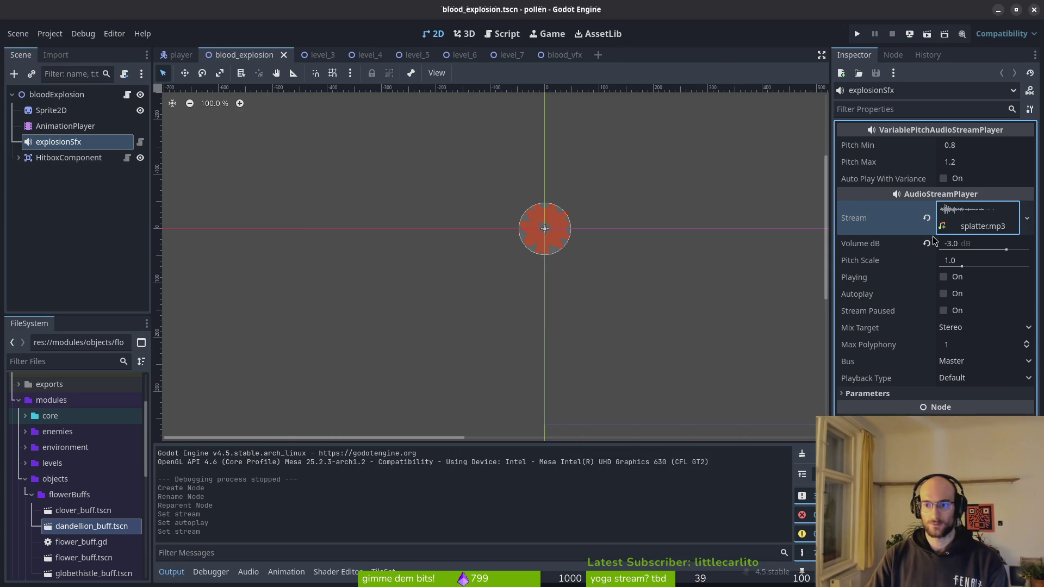
pyautogui.click(957, 296)
pyautogui.press('F6')
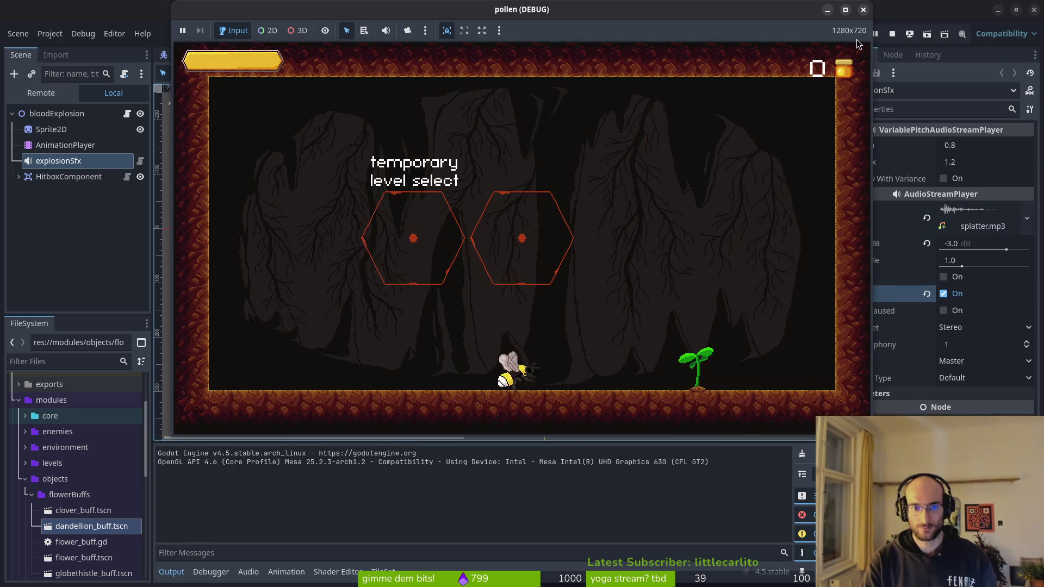
# - Fly the bee into the cave level, slash mosquitoes to hear the splatter explosions, then stop the game
pyautogui.press('Up')
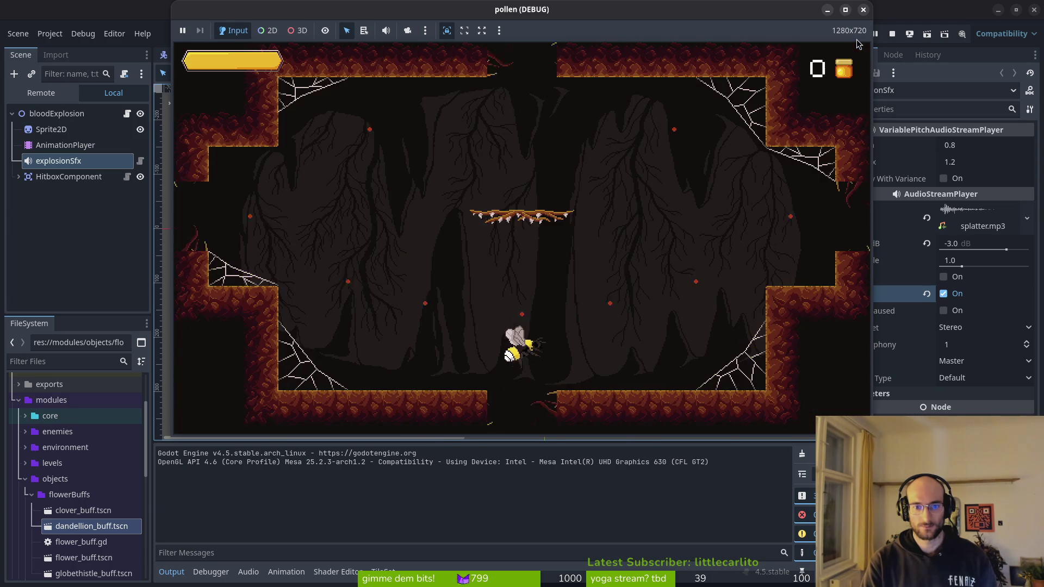
pyautogui.press('Right')
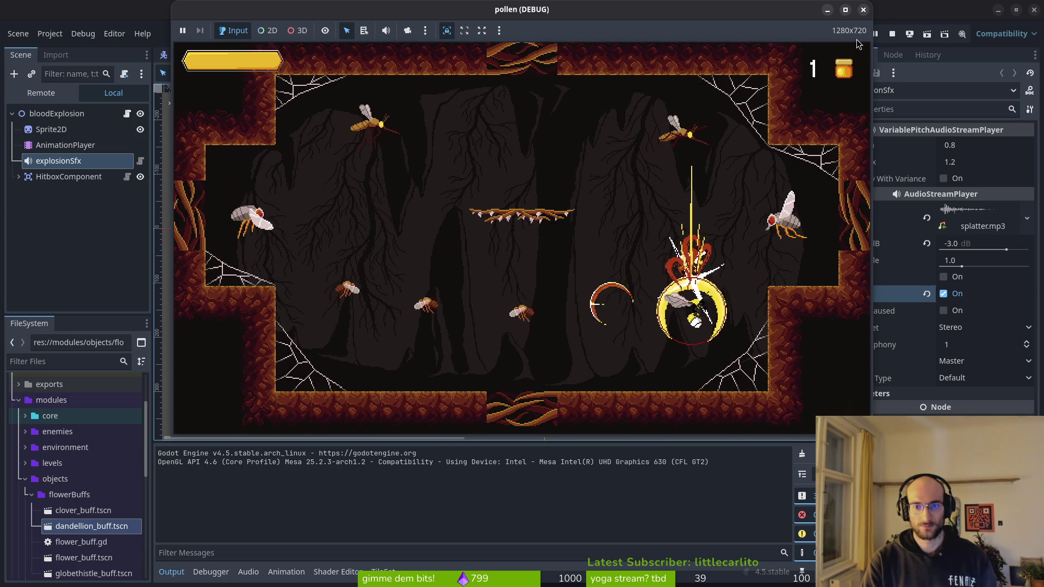
pyautogui.press('Up')
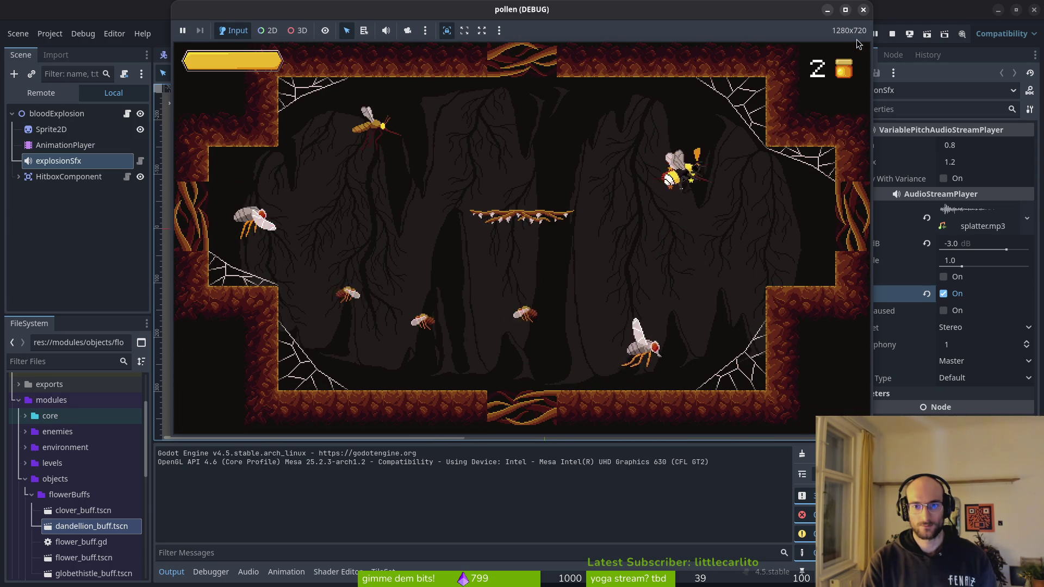
pyautogui.press('Down')
pyautogui.press('Up')
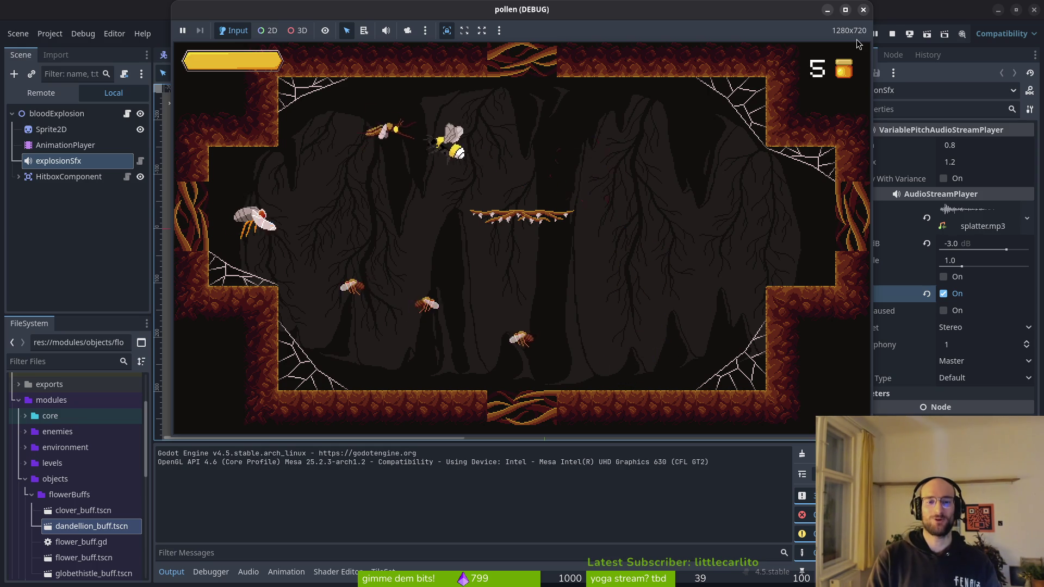
pyautogui.press('Left')
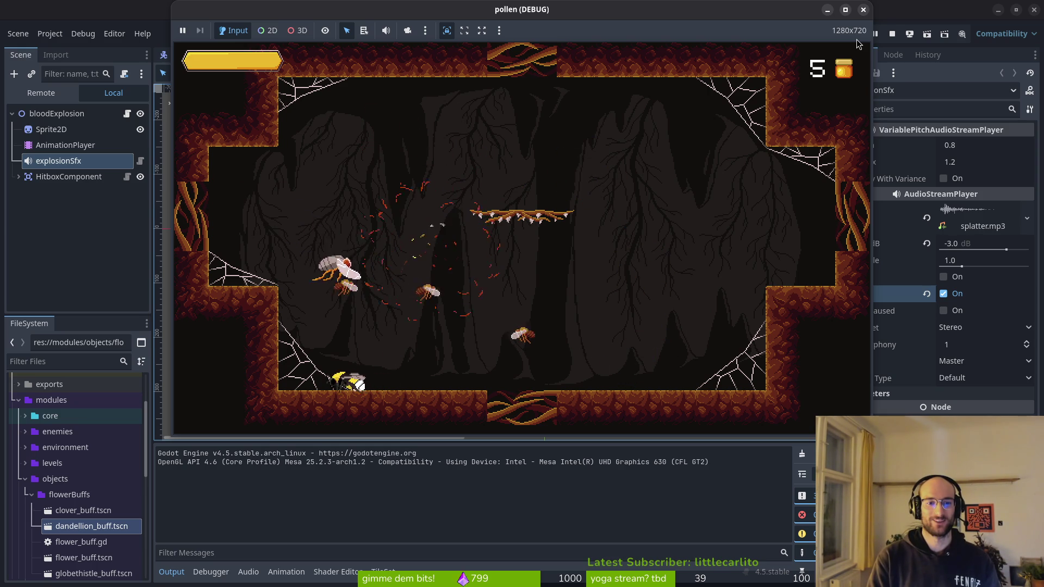
pyautogui.press('Right')
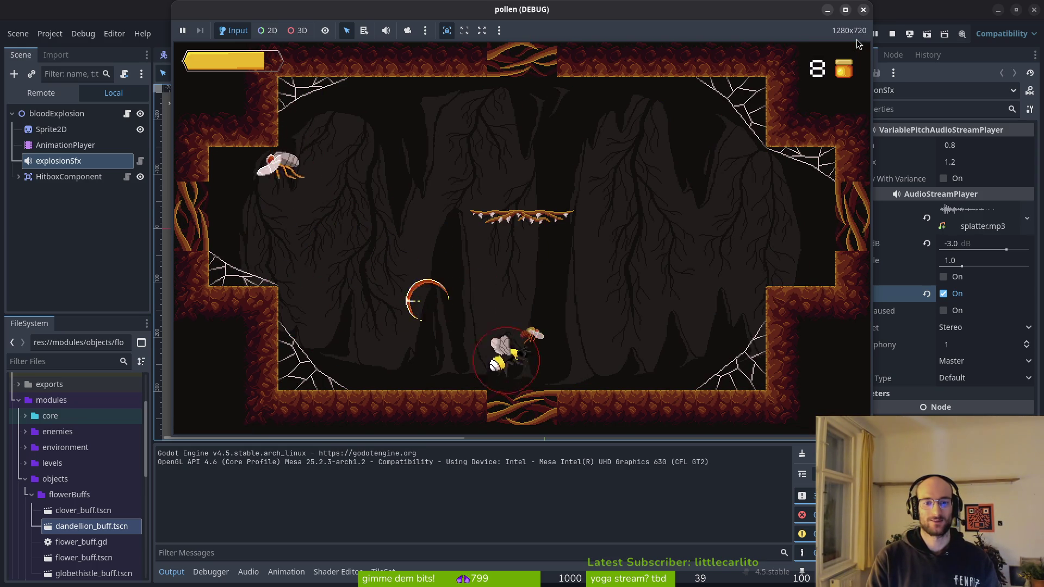
pyautogui.press('Left')
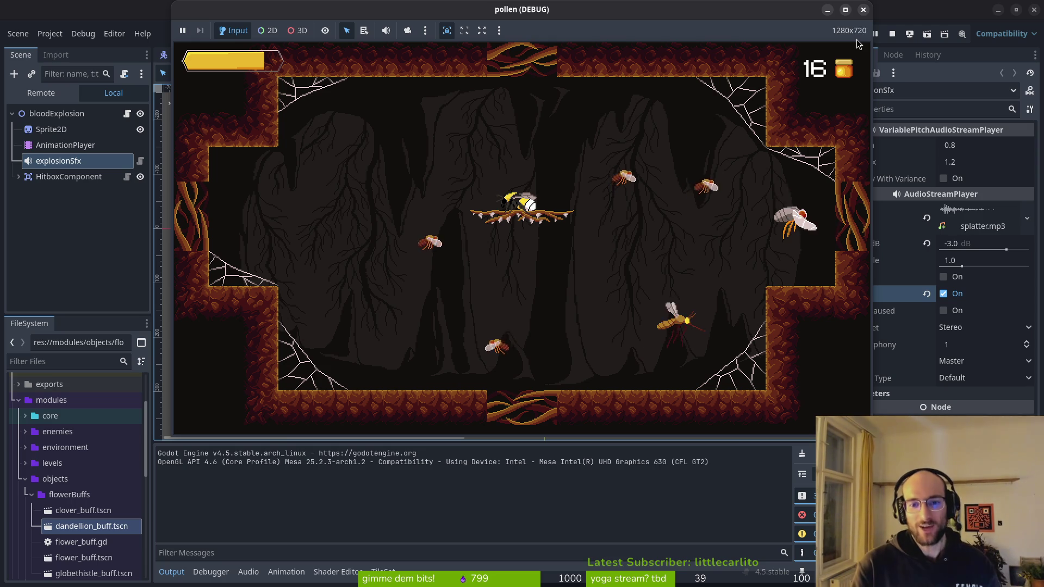
pyautogui.press('space')
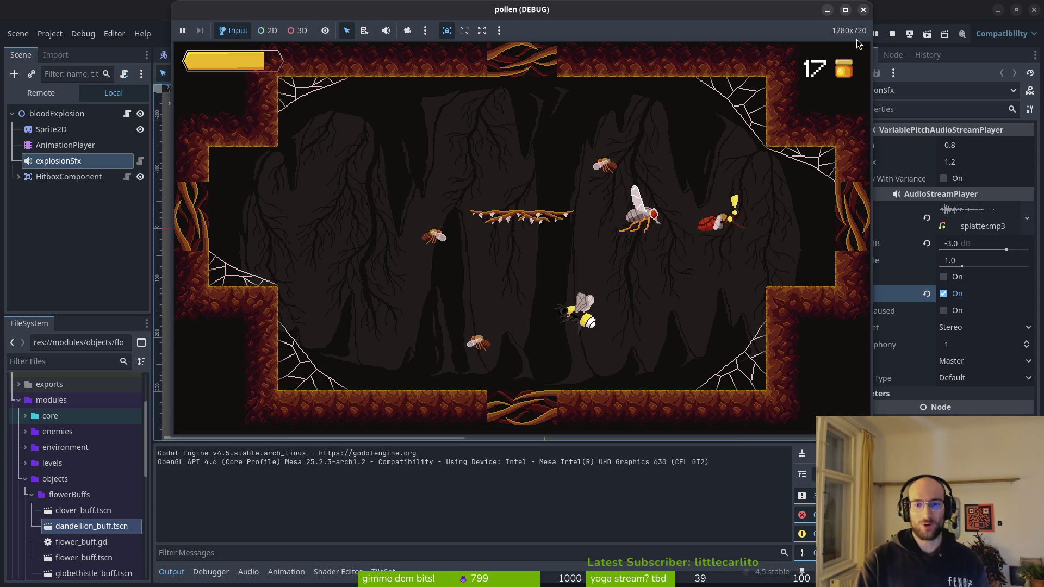
pyautogui.press('space')
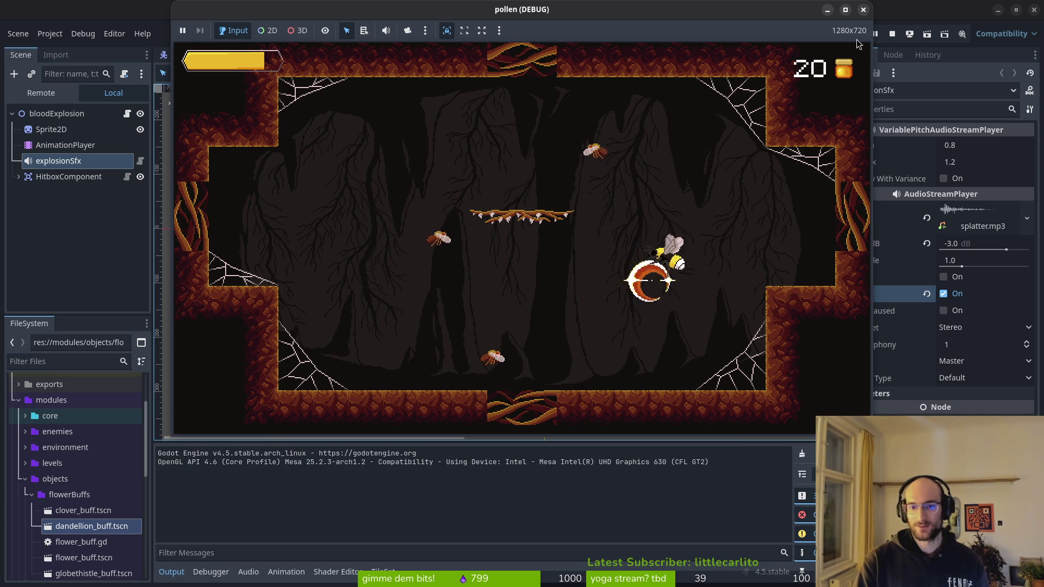
pyautogui.press('space')
pyautogui.press('space')
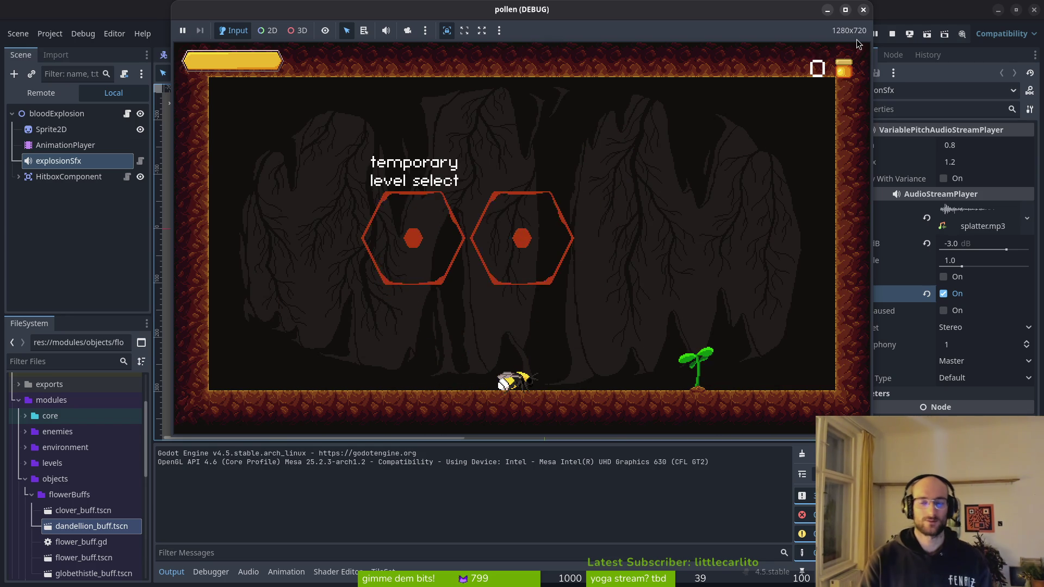
pyautogui.click(862, 10)
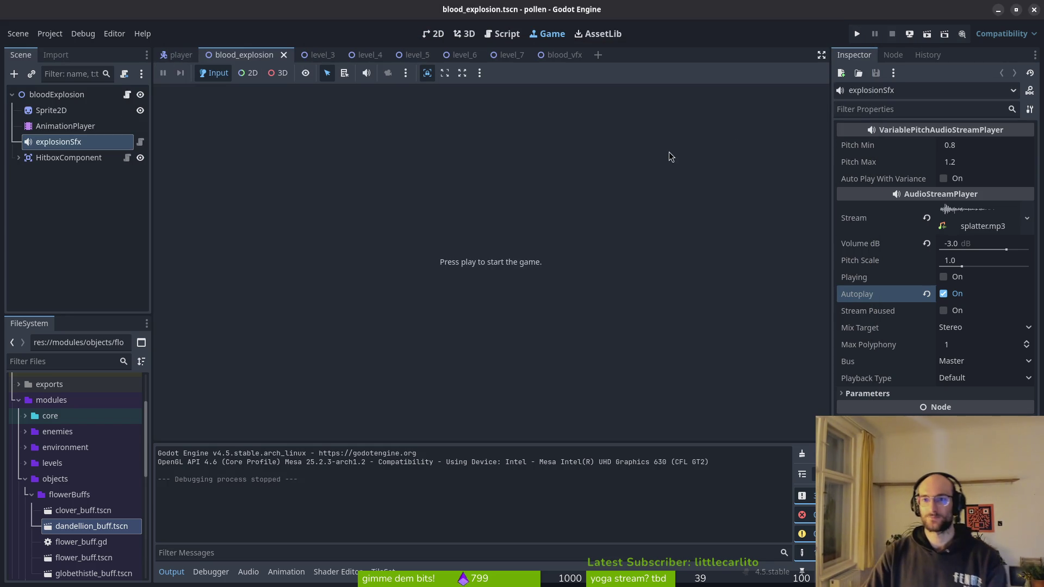
pyautogui.hotkey('alt', 'Tab')
# - Save and quit vim with :wq, run tig status, and revert the blood_explosion.gd changes
pyautogui.write(':wq')
pyautogui.press('Return')
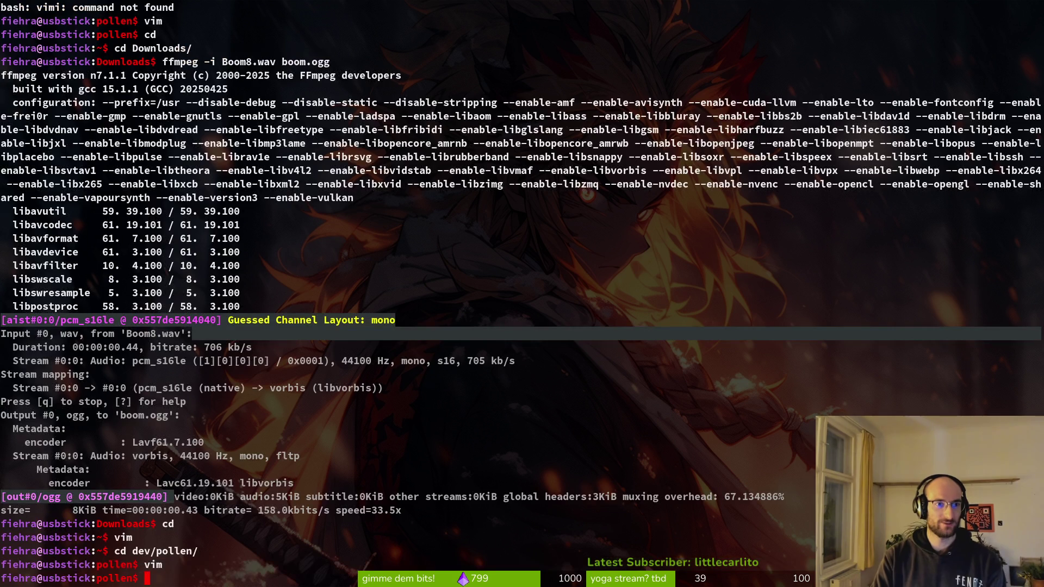
pyautogui.write('tig status')
pyautogui.press('Return')
pyautogui.click(165, 75)
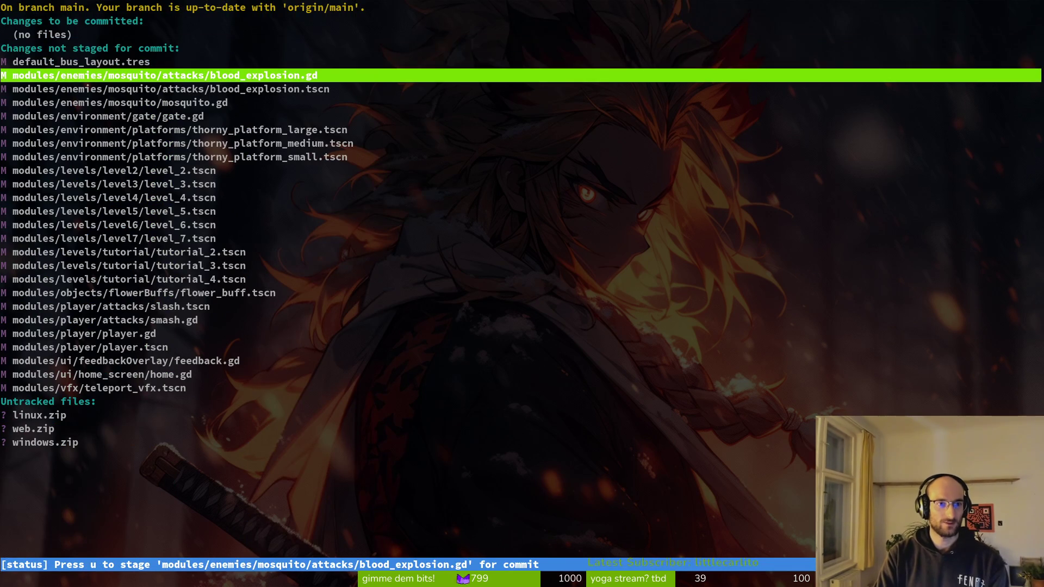
pyautogui.press('Return')
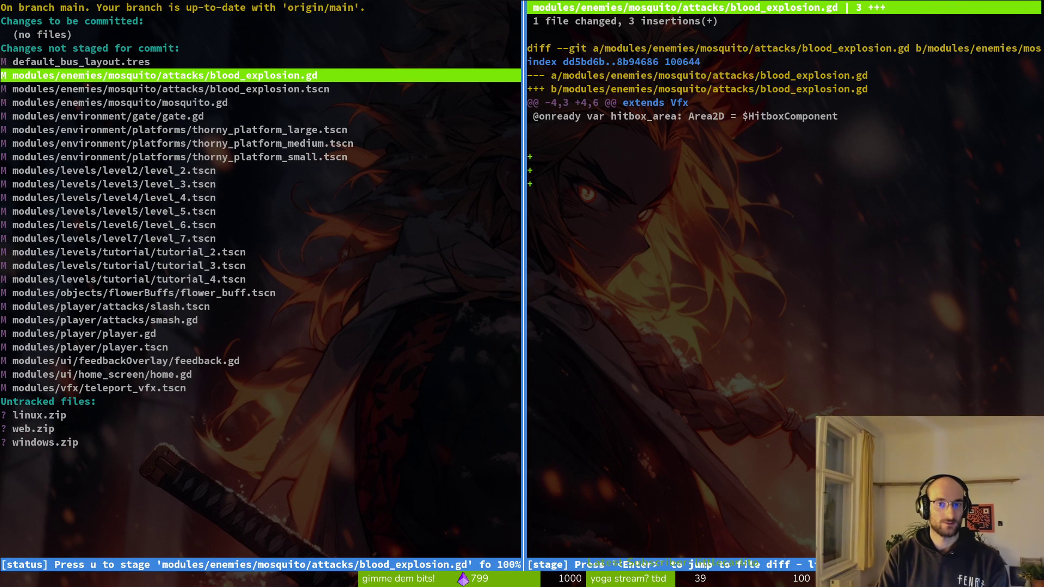
pyautogui.press('!')
pyautogui.press('y')
# - Stage blood_explosion.tscn and mosquito.gd, then review the staged mosquito.gd diff
pyautogui.press('u')
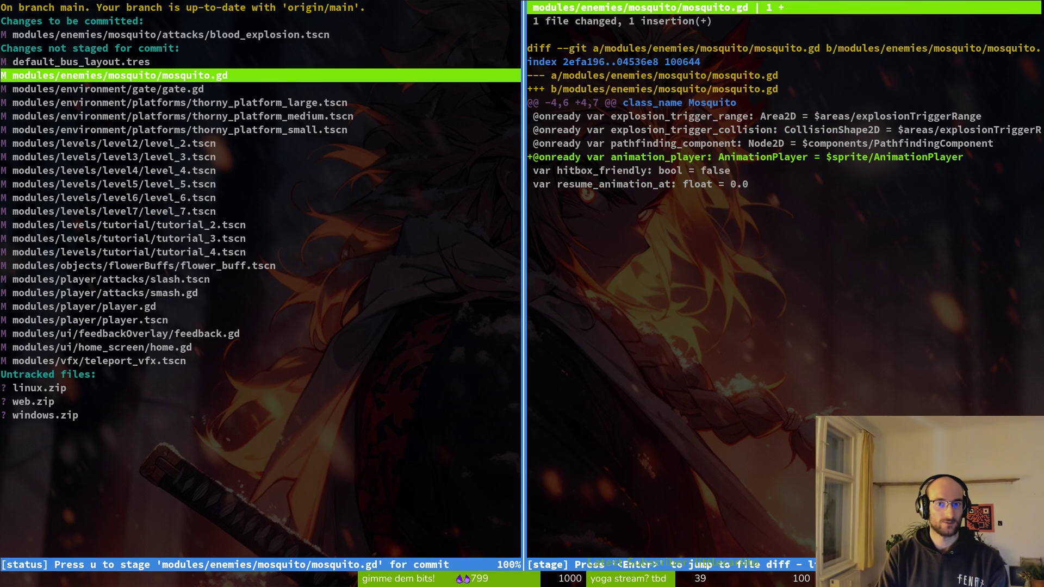
pyautogui.press('u')
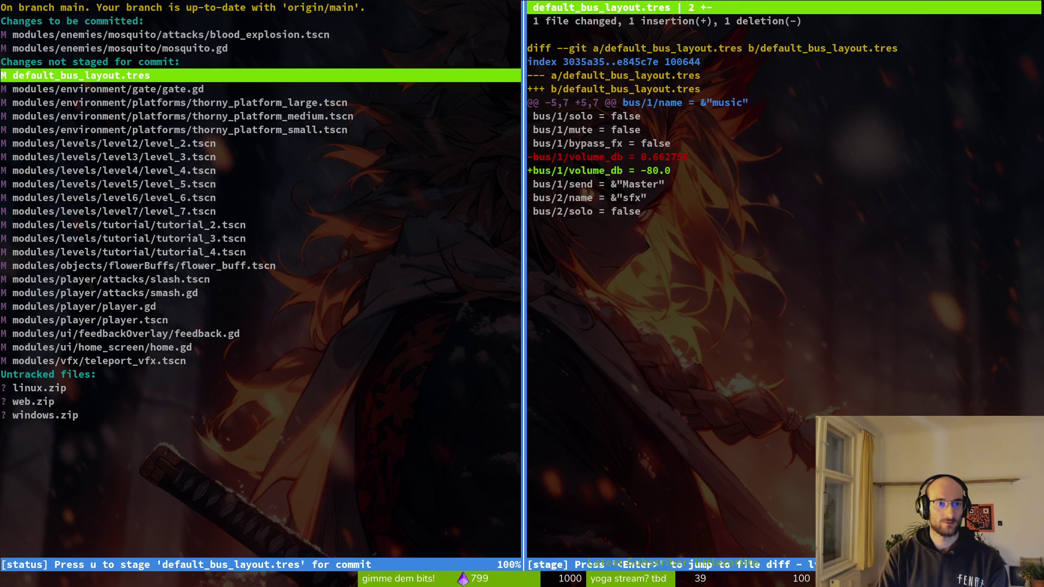
pyautogui.press('q')
pyautogui.press('Down')
pyautogui.press('Down')
pyautogui.press('Down')
pyautogui.press('Down')
pyautogui.press('Down')
pyautogui.press('Down')
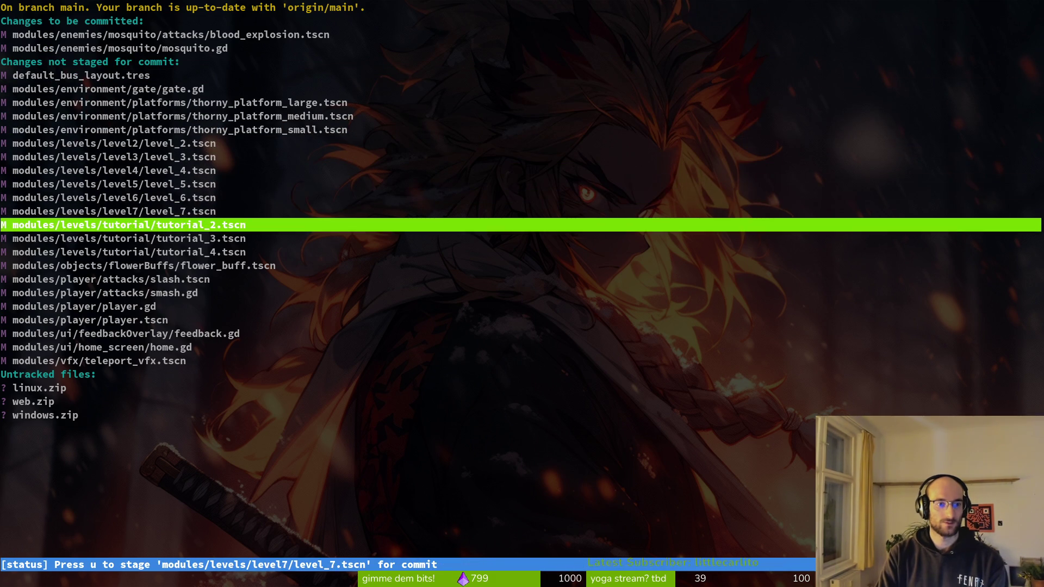
pyautogui.press('Up')
pyautogui.press('Up')
pyautogui.press('Up')
pyautogui.press('Up')
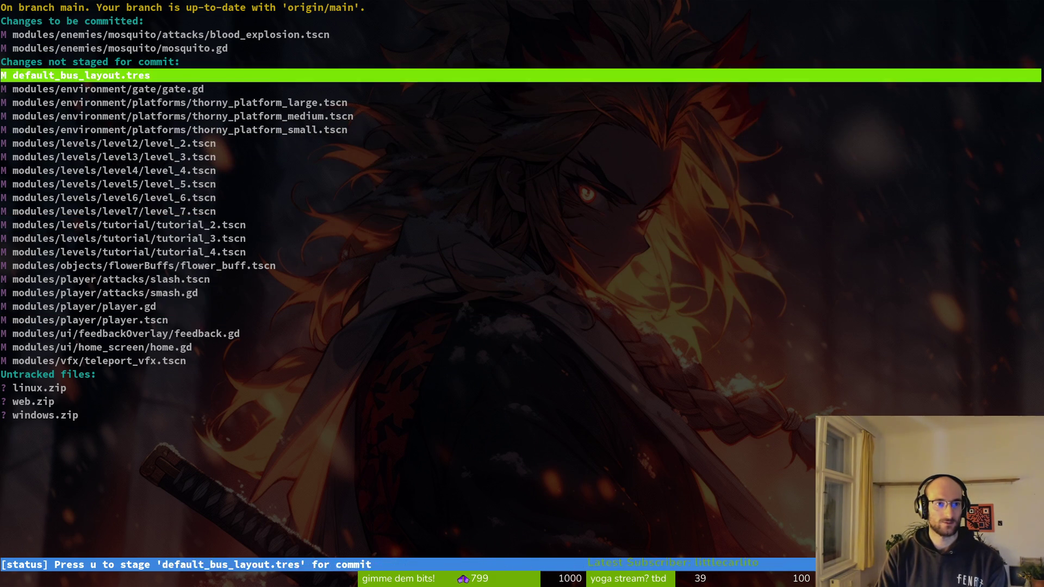
pyautogui.press('Down')
pyautogui.press('Return')
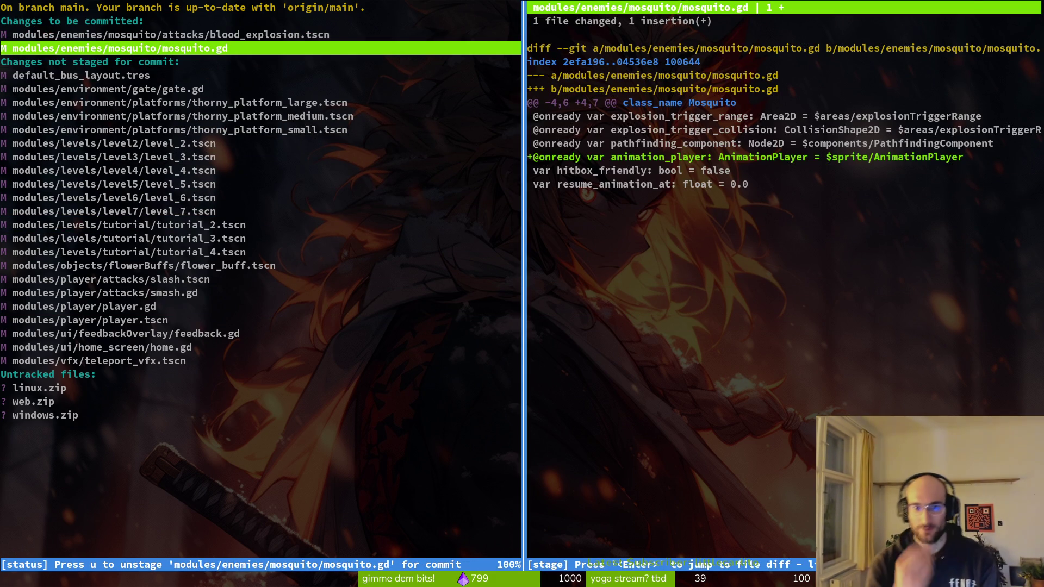
# - Review smash.gd in Neovim by finding it among the git-tracked project files
pyautogui.write('q')
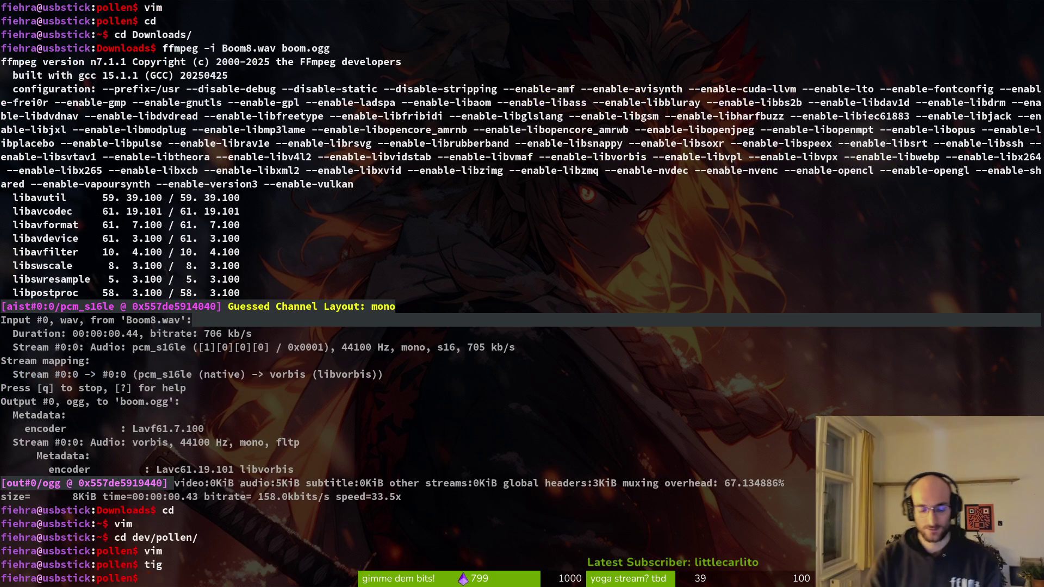
pyautogui.write('nvim .')
pyautogui.press('Return')
pyautogui.press('space')
pyautogui.write('gfsmash')
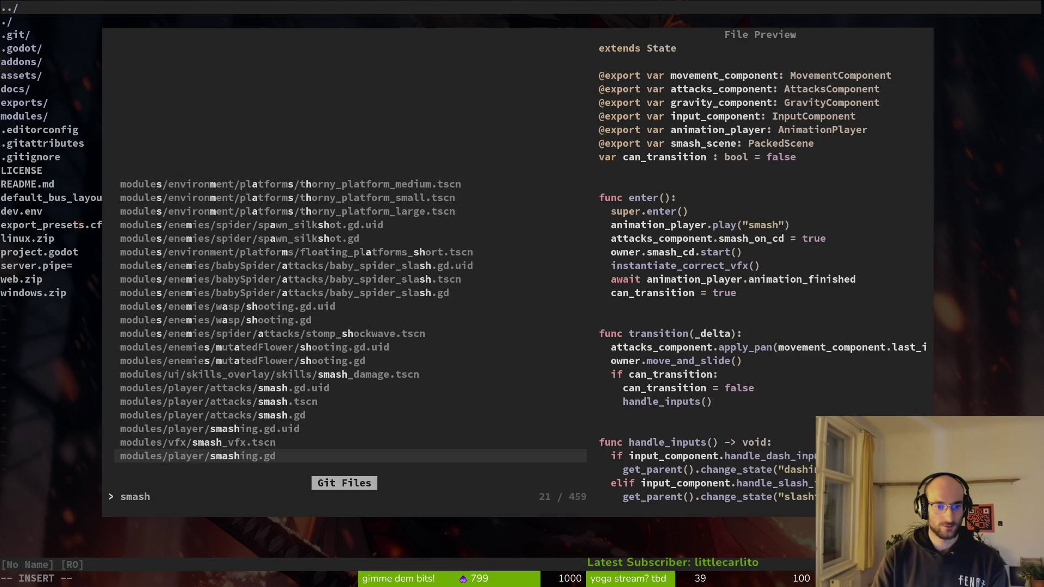
pyautogui.press('Up')
pyautogui.press('Up')
pyautogui.press('Up')
pyautogui.press('Return')
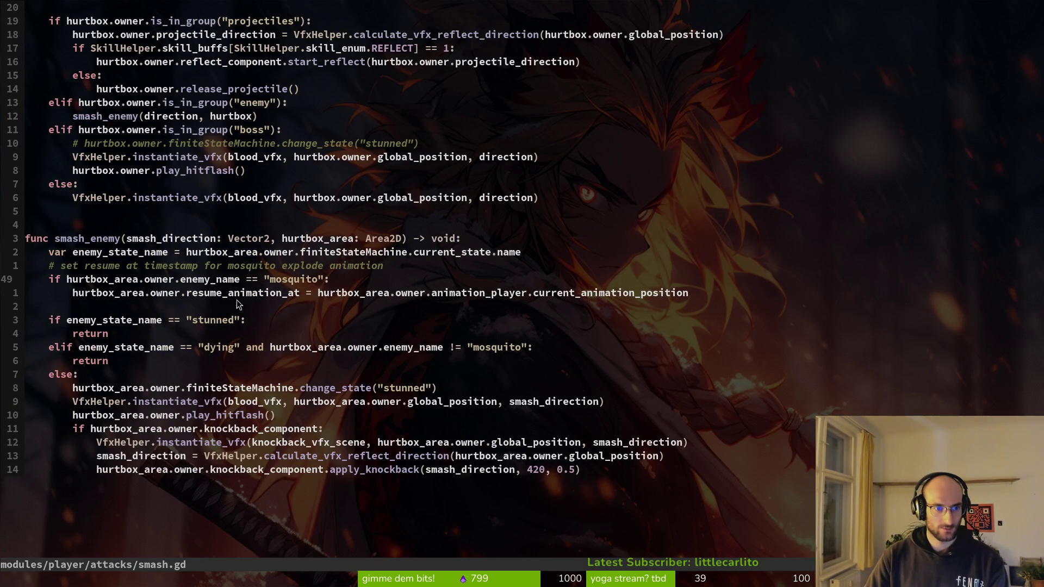
pyautogui.write(':q')
pyautogui.press('Return')
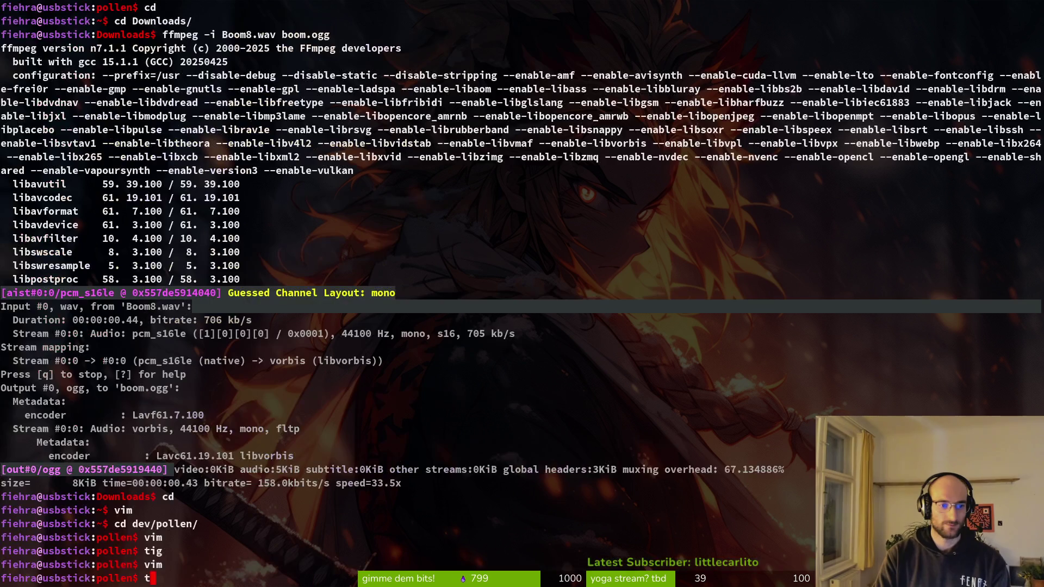
# - Stage smash.gd in tig's status view after checking its diff
pyautogui.write('tig status')
pyautogui.press('Return')
pyautogui.press('j')
pyautogui.press('j')
pyautogui.press('j')
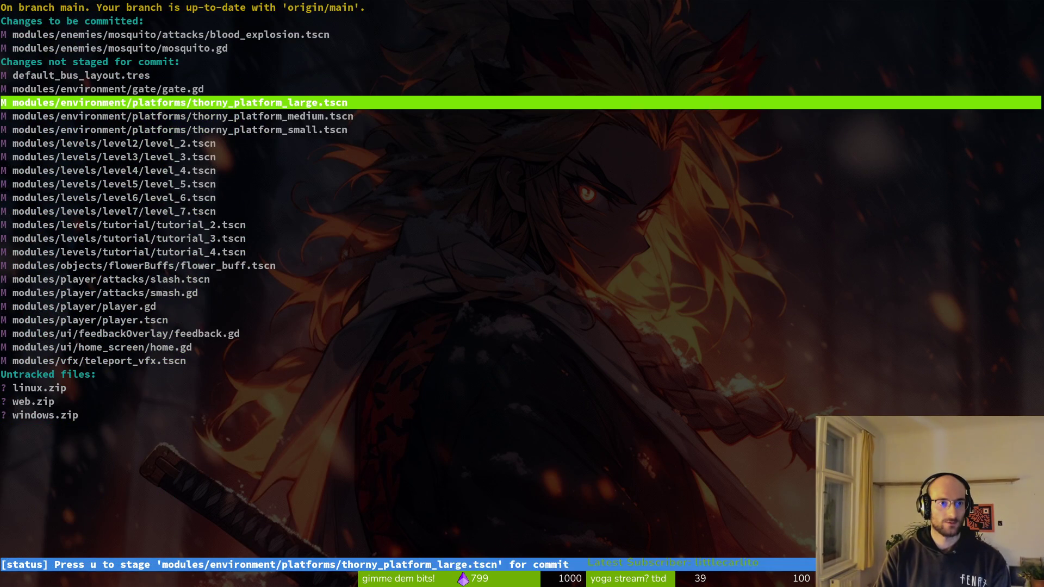
pyautogui.press('j')
pyautogui.press('j')
pyautogui.press('j')
pyautogui.press('j')
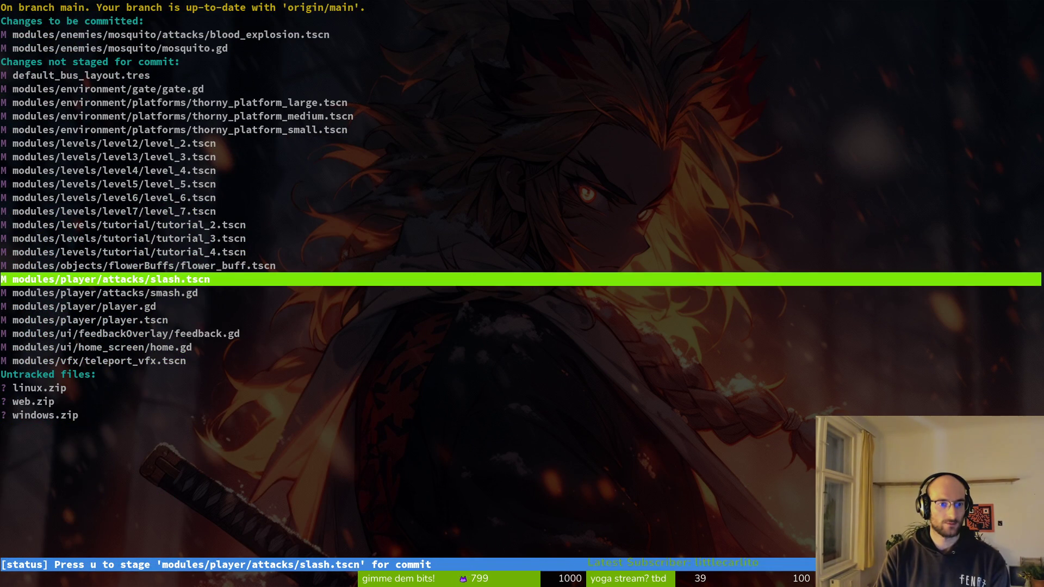
pyautogui.press('j')
pyautogui.press('Return')
pyautogui.press('u')
pyautogui.press('j')
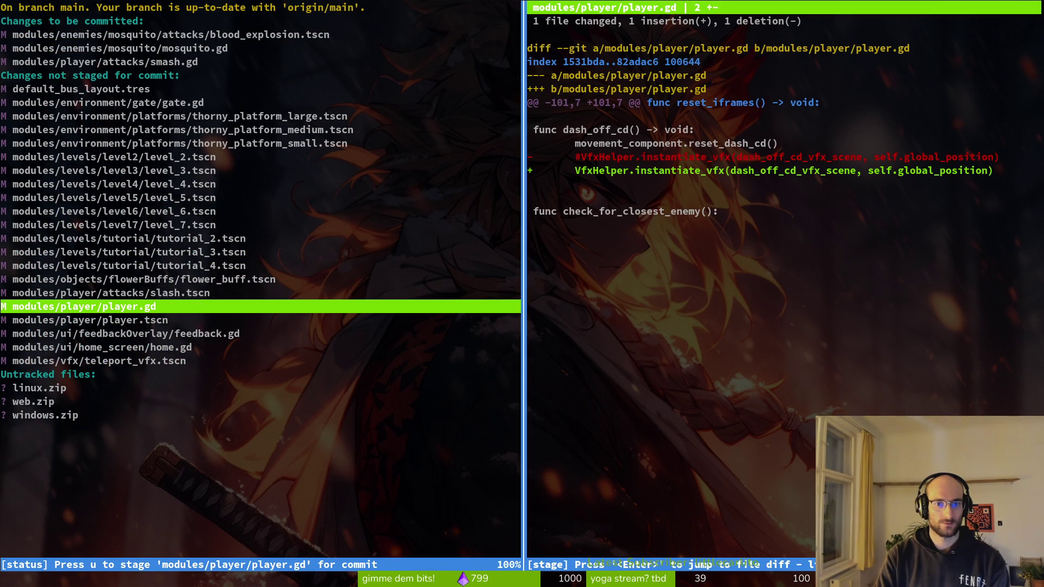
pyautogui.press('q')
# - Inspect the teleport_vfx.tscn diff and the untracked zip archives, leaving them unstaged, and quit tig
pyautogui.press('j')
pyautogui.press('j')
pyautogui.press('j')
pyautogui.press('j')
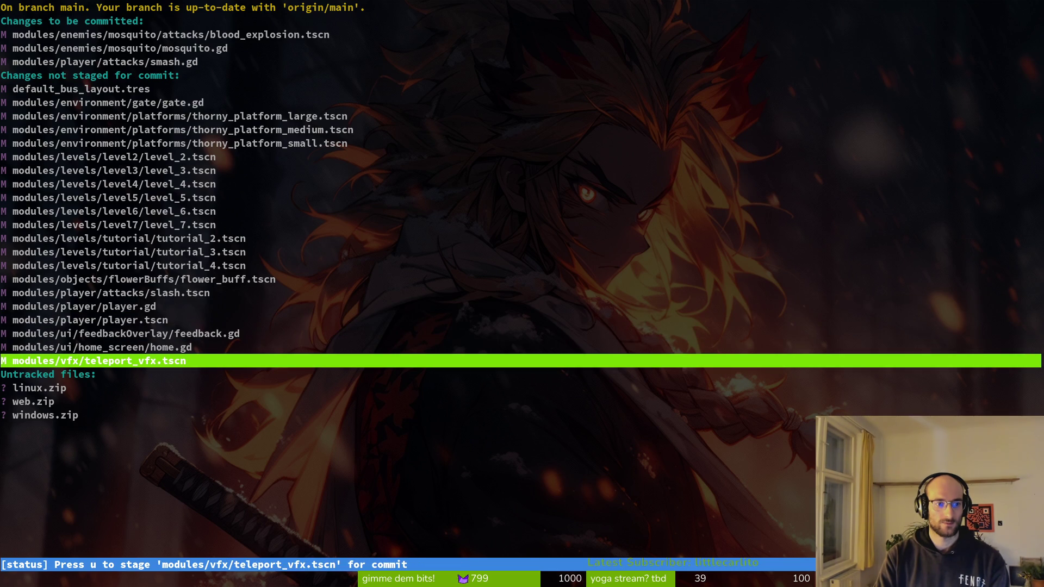
pyautogui.press('Return')
pyautogui.press('q')
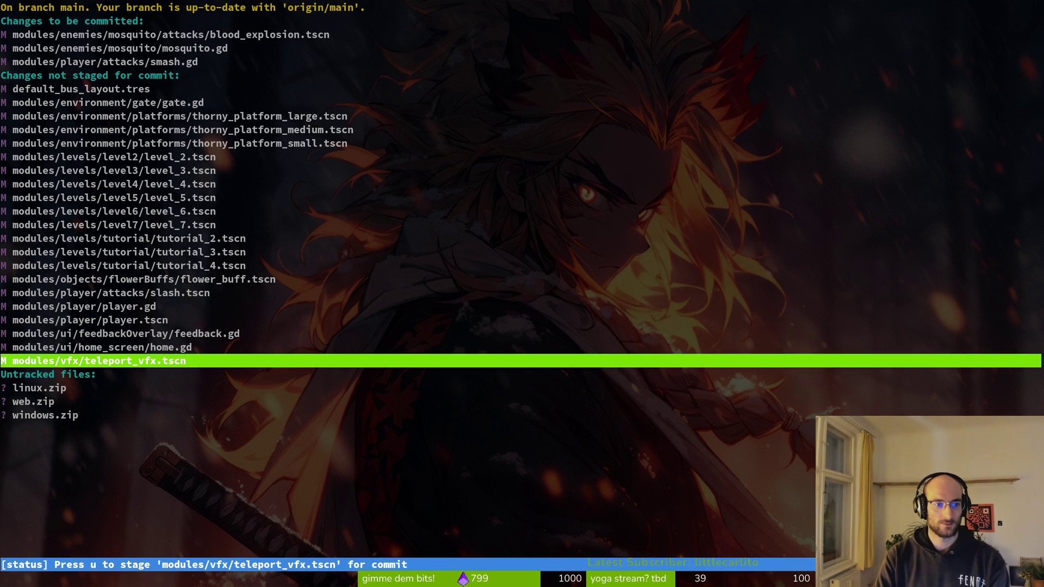
pyautogui.press('j')
pyautogui.press('j')
pyautogui.press('j')
pyautogui.press('k')
pyautogui.press('j')
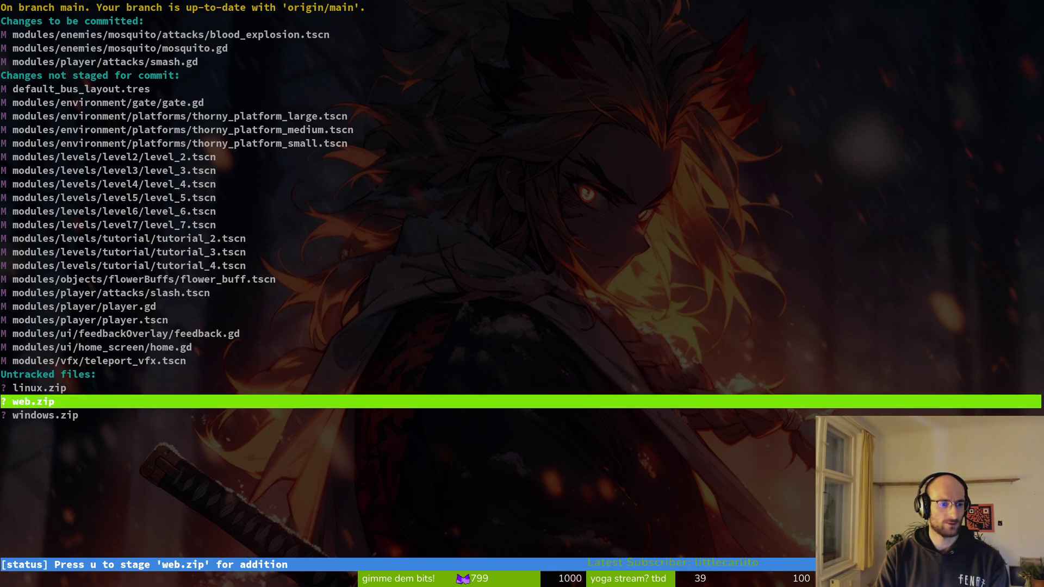
pyautogui.press('k')
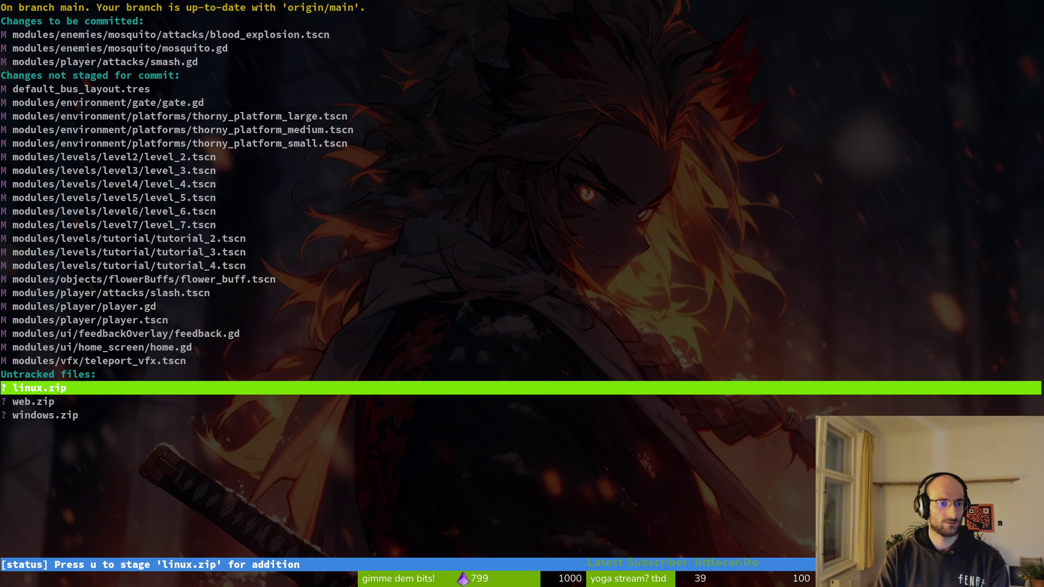
pyautogui.press('q')
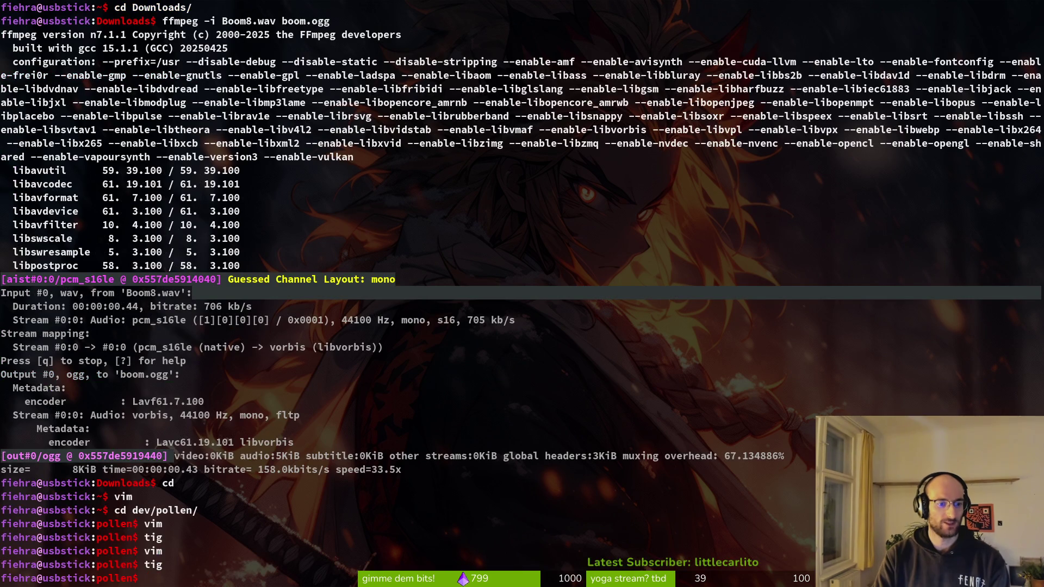
pyautogui.press('super')
# - Trash linux.zip, windows.zip and web.zip from the pollen project folder
pyautogui.press('super+e')
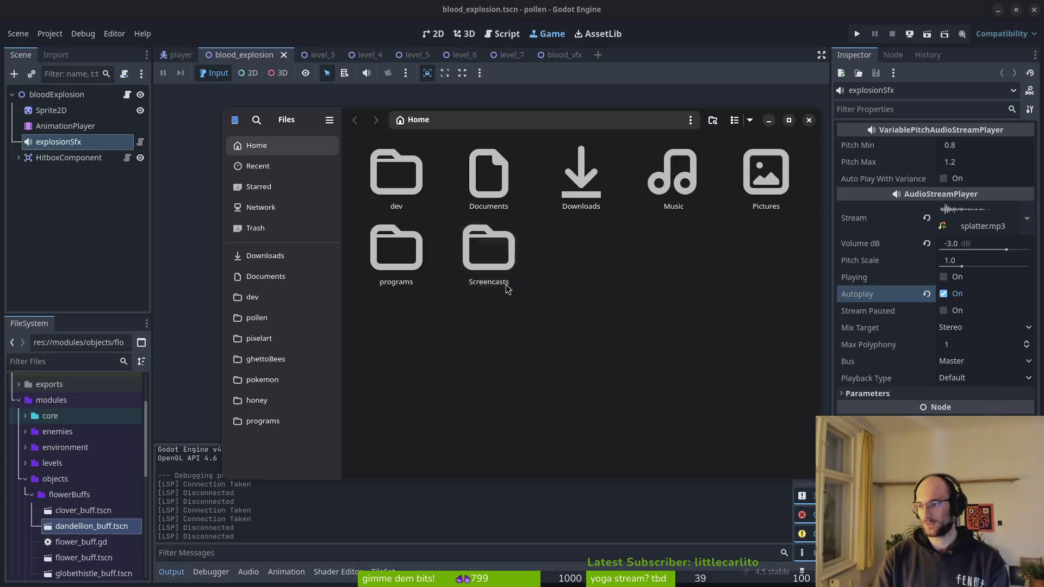
pyautogui.click(261, 318)
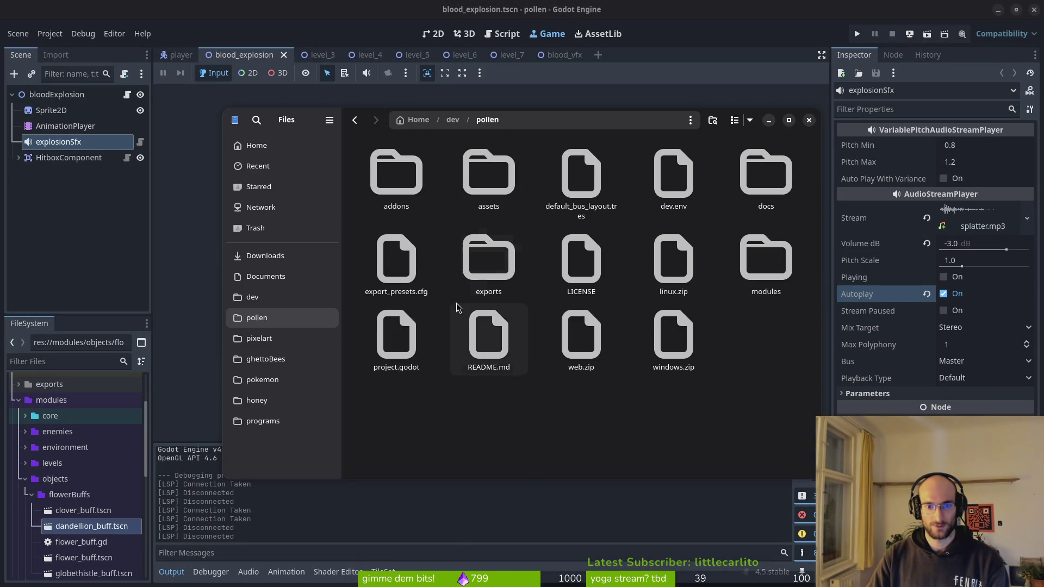
pyautogui.click(673, 261)
pyautogui.keyDown('ctrl'); pyautogui.click(673, 334); pyautogui.keyUp('ctrl')
pyautogui.keyDown('ctrl'); pyautogui.click(566, 347); pyautogui.keyUp('ctrl')
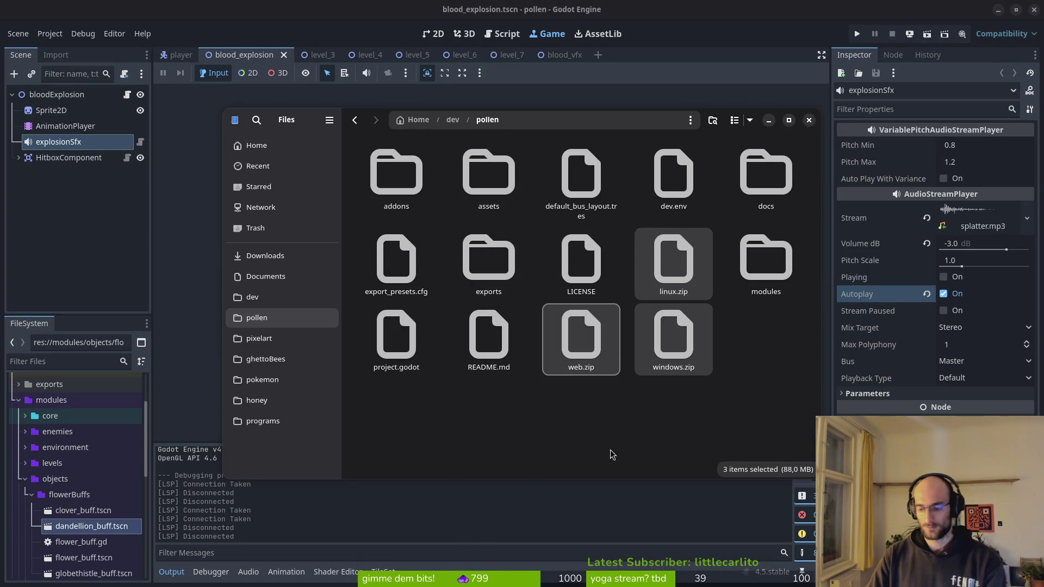
pyautogui.press('Delete')
# - Close the README and linux cheatsheet notes, the text editor and the file browser
pyautogui.doubleClick(396, 337)
pyautogui.click(827, 116)
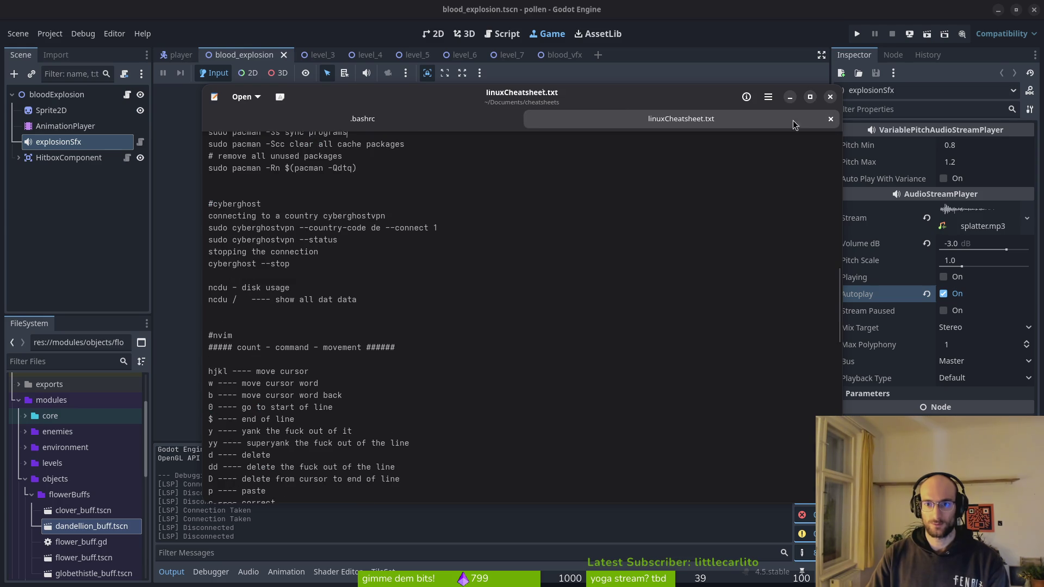
pyautogui.click(828, 117)
pyautogui.click(828, 98)
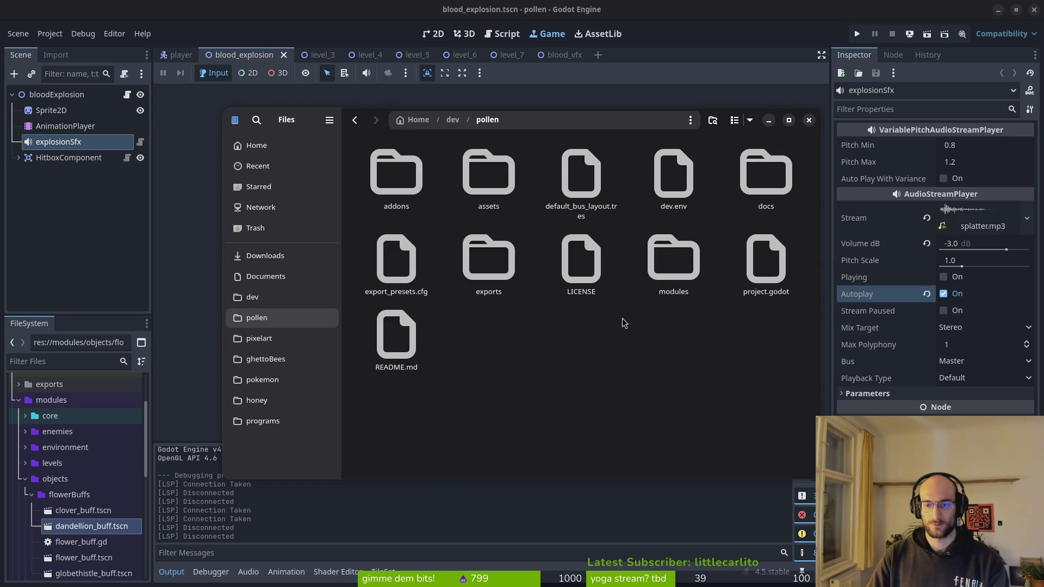
pyautogui.click(811, 123)
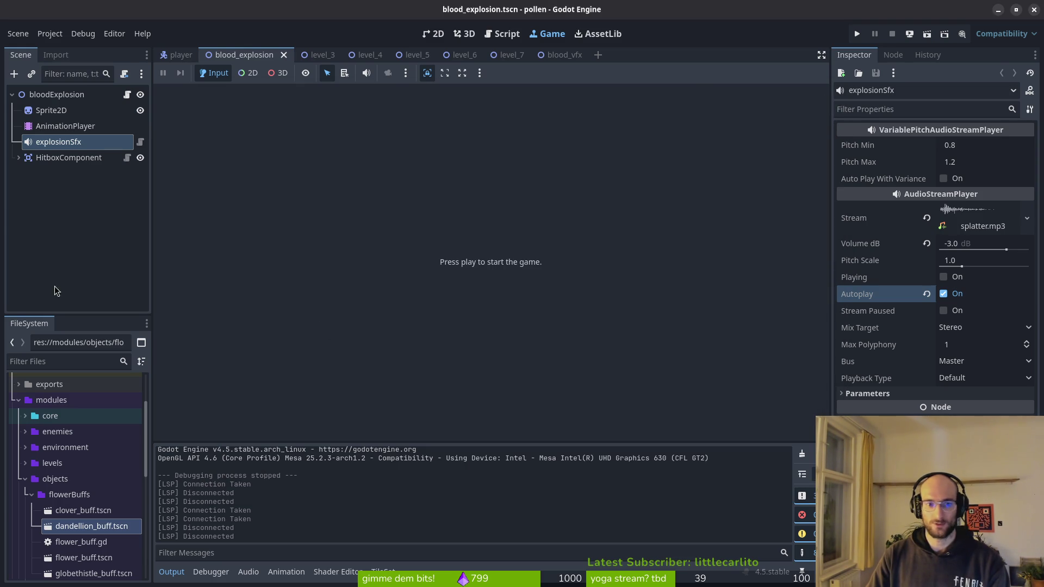
# - Switch Godot to the 2D view and close the extra level scene tabs
pyautogui.click(75, 212)
pyautogui.click(439, 33)
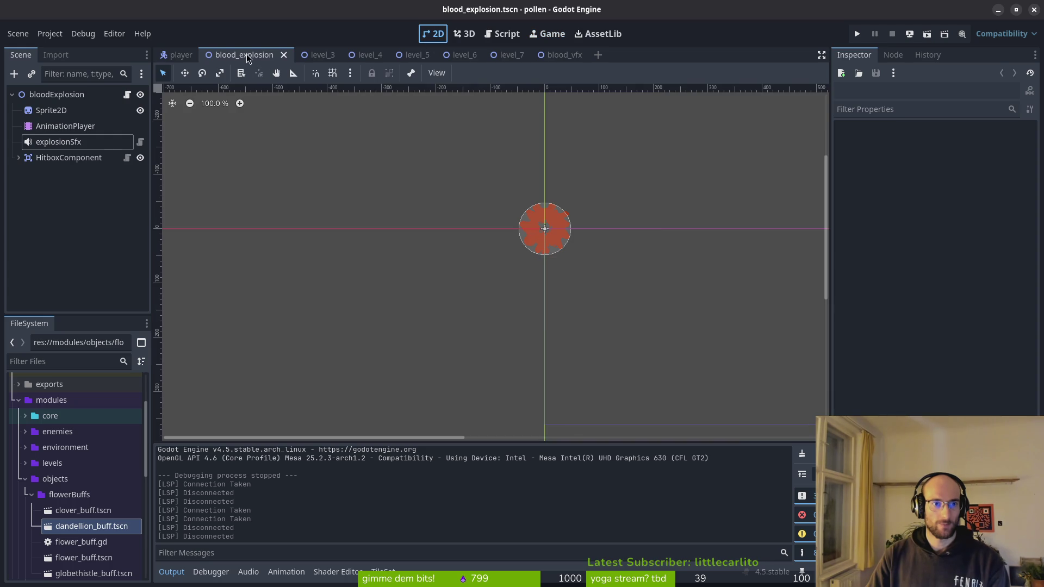
pyautogui.middleClick(320, 55)
pyautogui.middleClick(320, 55)
pyautogui.middleClick(321, 55)
pyautogui.middleClick(320, 54)
pyautogui.middleClick(321, 55)
pyautogui.middleClick(320, 55)
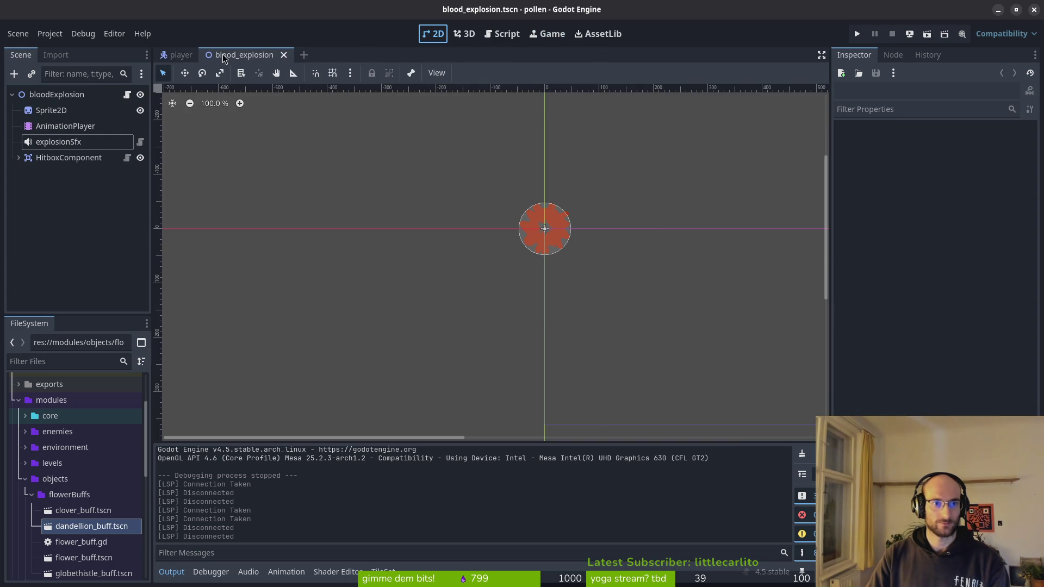
# - Check the repository status in tig from the terminal
pyautogui.hotkey('alt', 'Tab')
pyautogui.write('tig')
pyautogui.press('Return')
pyautogui.press('s')
pyautogui.press('q')
pyautogui.press('q')
# - Commit the staged explosion changes with a message ending 'replaced sfx of blood explosion'
pyautogui.write('git commit')
pyautogui.press('BackSpace')
pyautogui.press('BackSpace')
pyautogui.press('BackSpace')
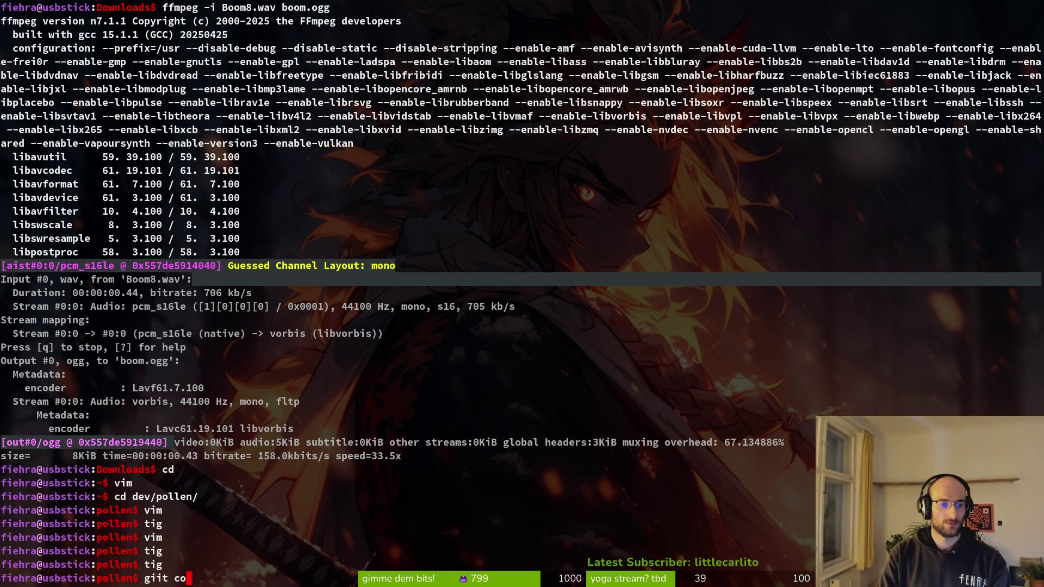
pyautogui.write('commit')
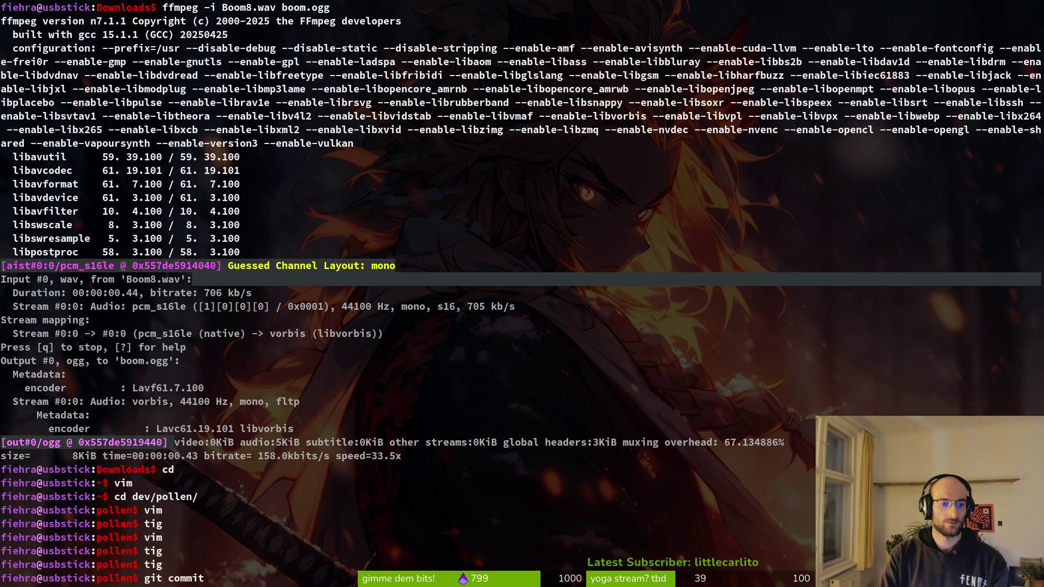
pyautogui.write(' -m "resu')
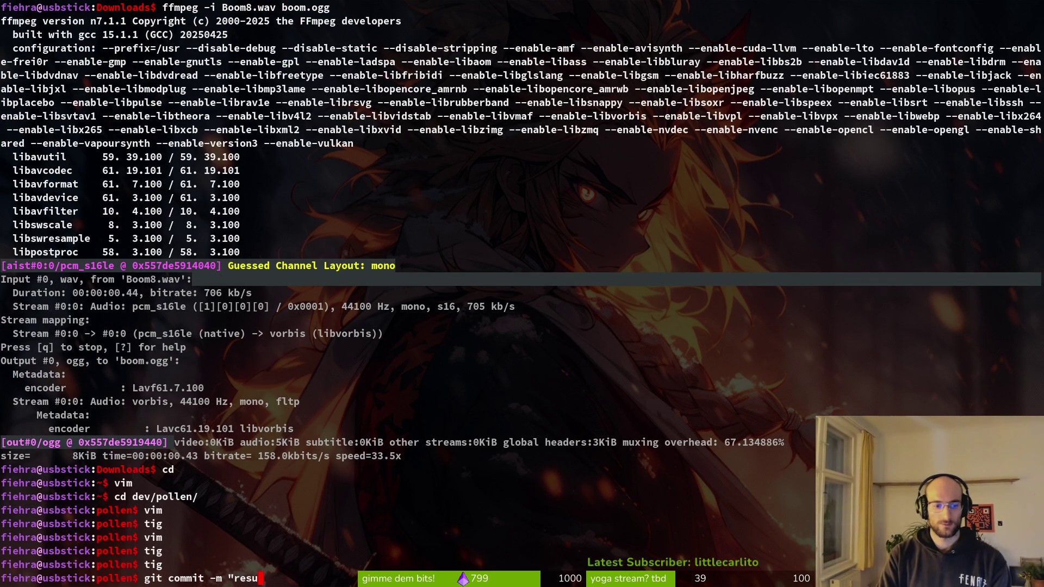
pyautogui.write('me explo')
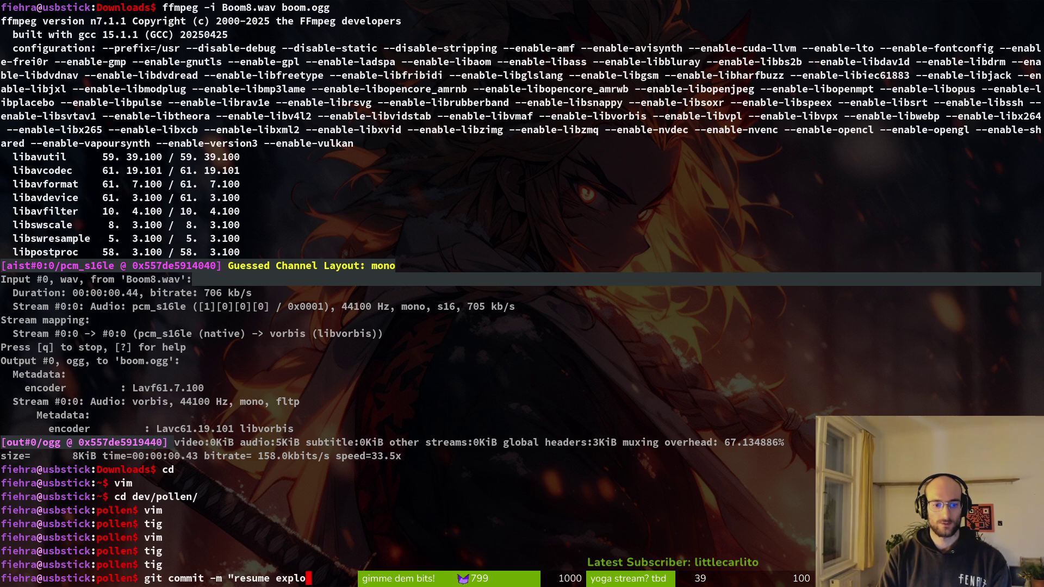
pyautogui.write('sion nai')
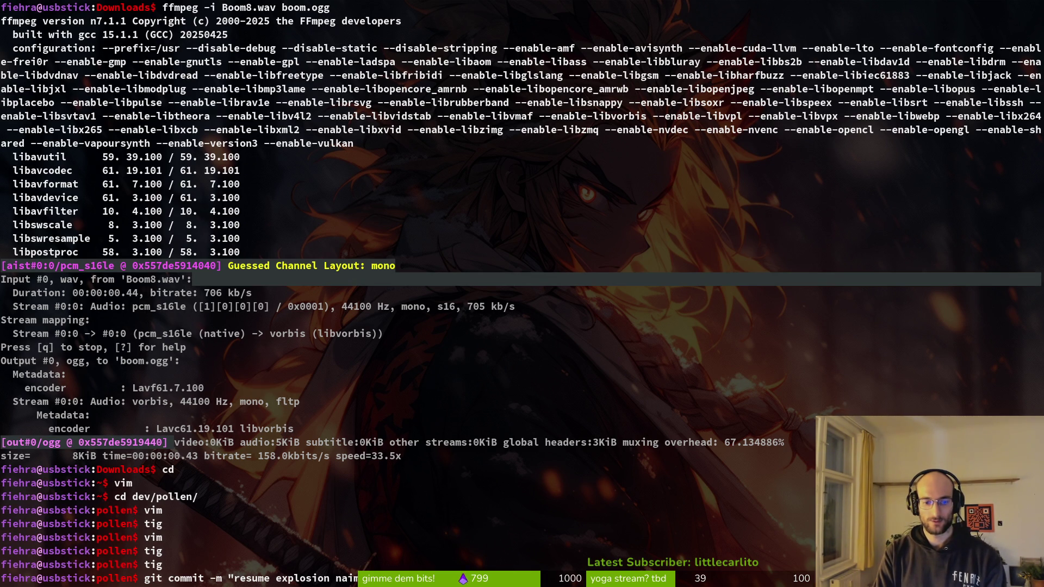
pyautogui.write('replaced sf')
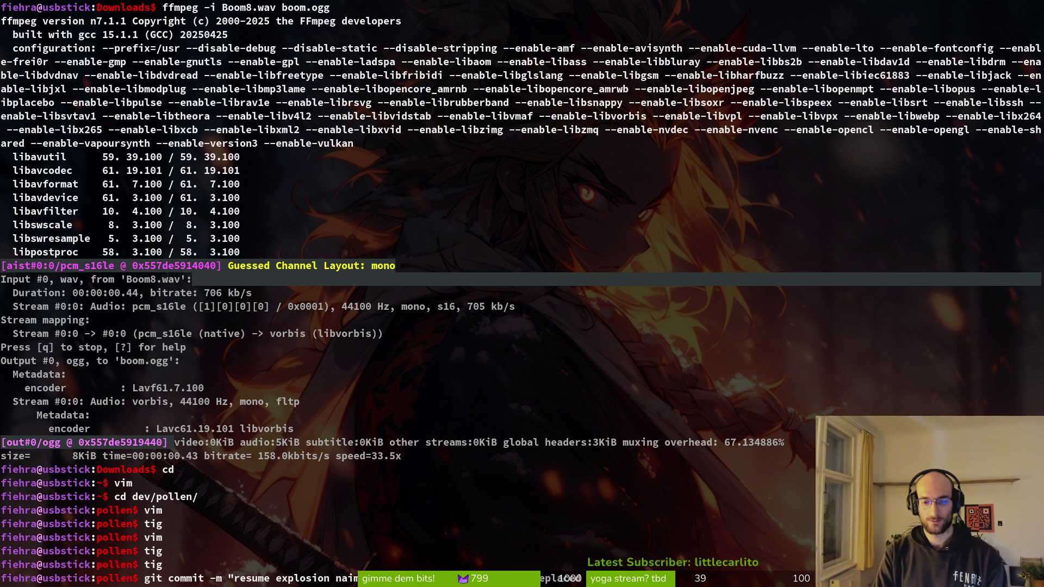
pyautogui.write('x of blood explosion"')
pyautogui.press('Return')
# - Push the commit to GitLab and relaunch tig's status view
pyautogui.write('git push')
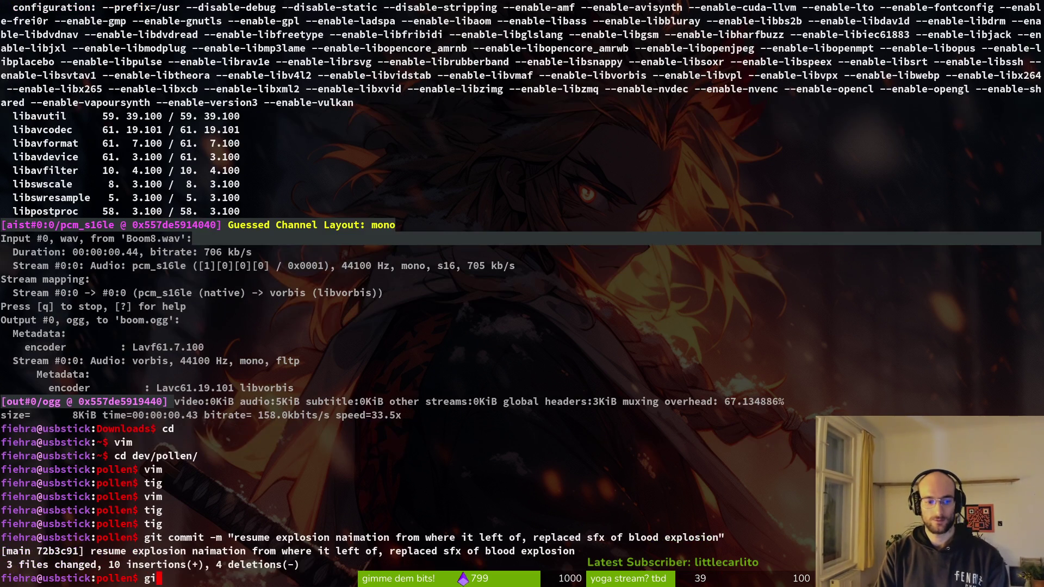
pyautogui.press('Return')
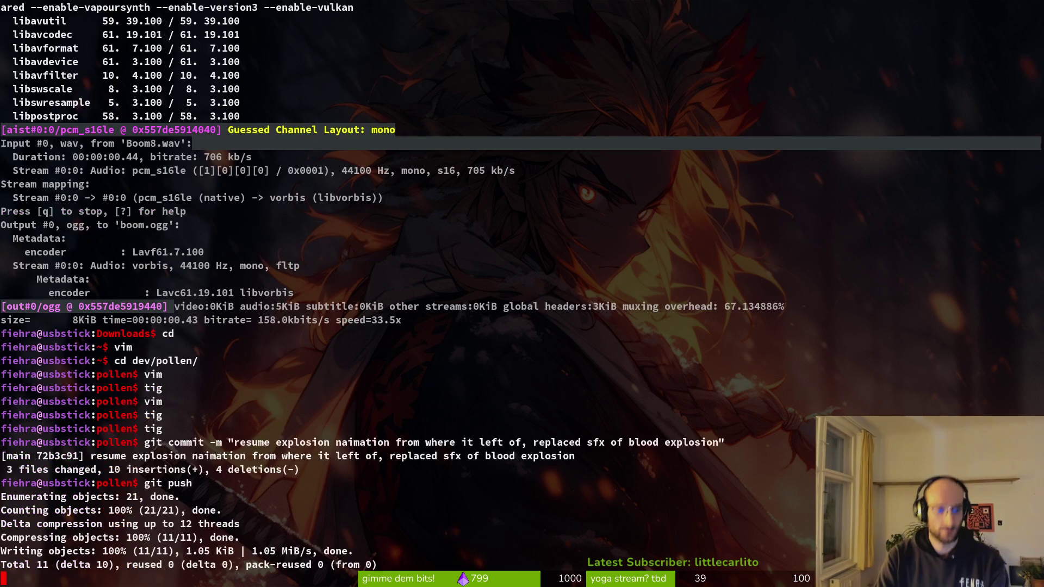
pyautogui.write('tgi')
pyautogui.press('Return')
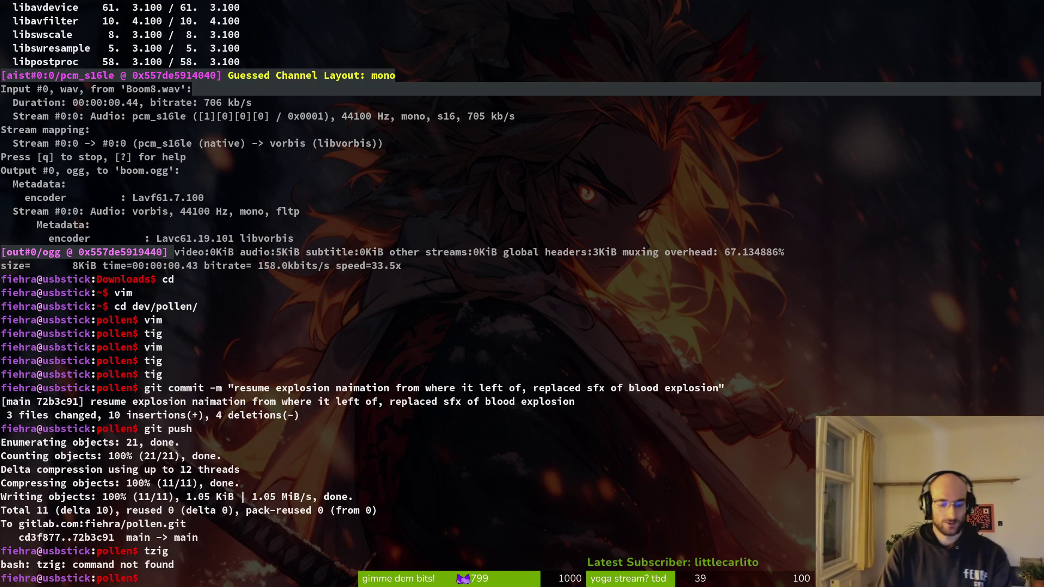
pyautogui.write('tig')
pyautogui.press('Return')
pyautogui.click(71, 20)
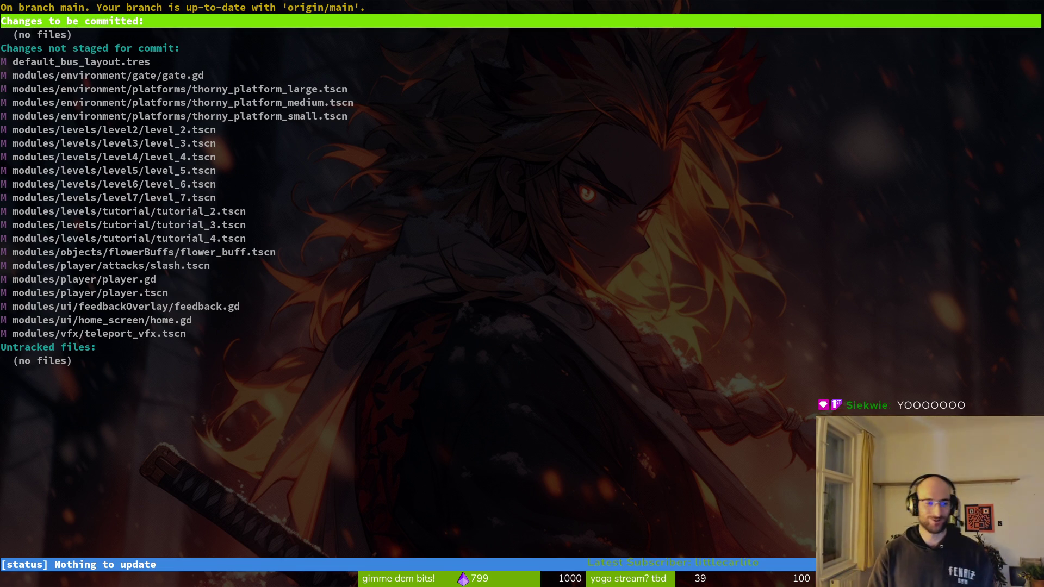
# - Review and discard the changes to gate.gd
pyautogui.press('j')
pyautogui.press('j')
pyautogui.press('j')
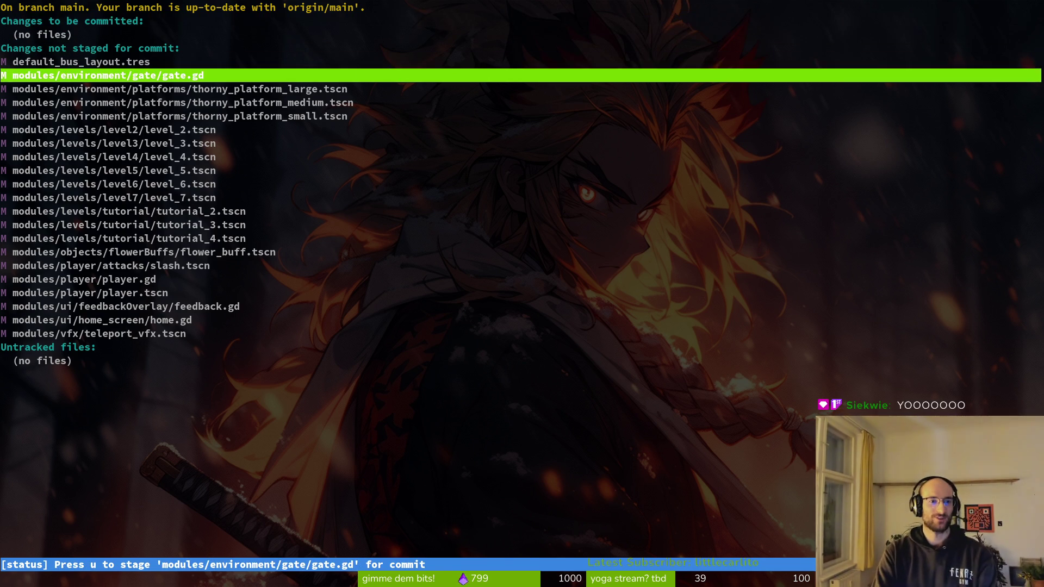
pyautogui.press('Return')
pyautogui.press('!')
pyautogui.press('y')
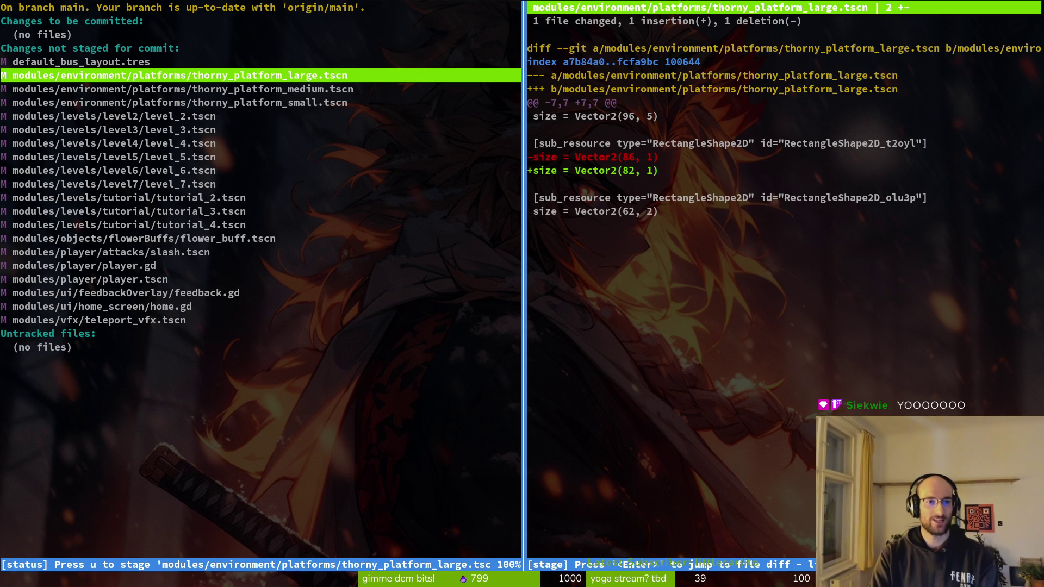
# - Stage the three thorny_platform scenes and level_2 through level_7 scenes
pyautogui.press('u')
pyautogui.press('u')
pyautogui.press('j')
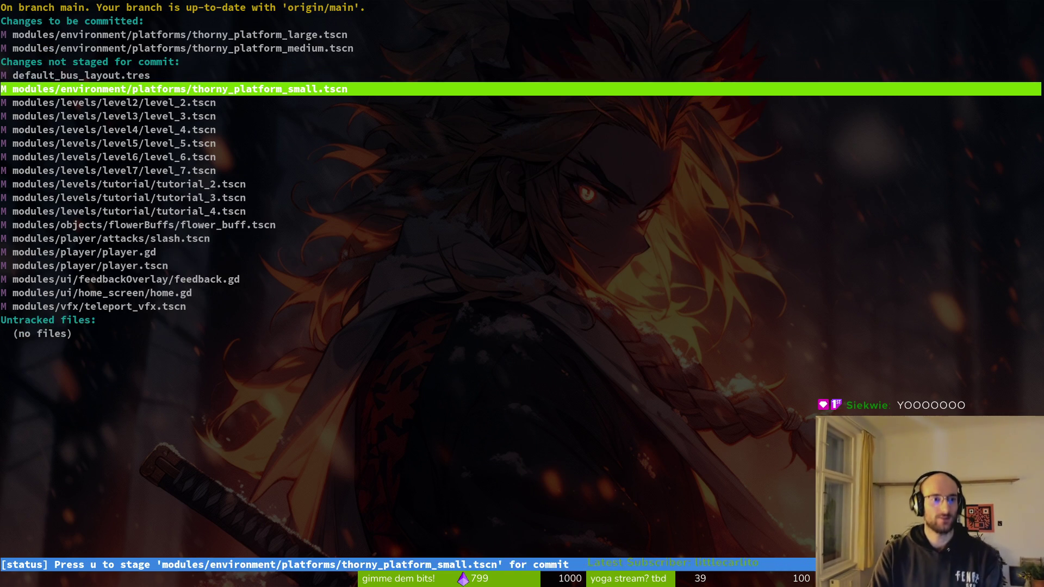
pyautogui.press('u')
pyautogui.press('j')
pyautogui.press('u')
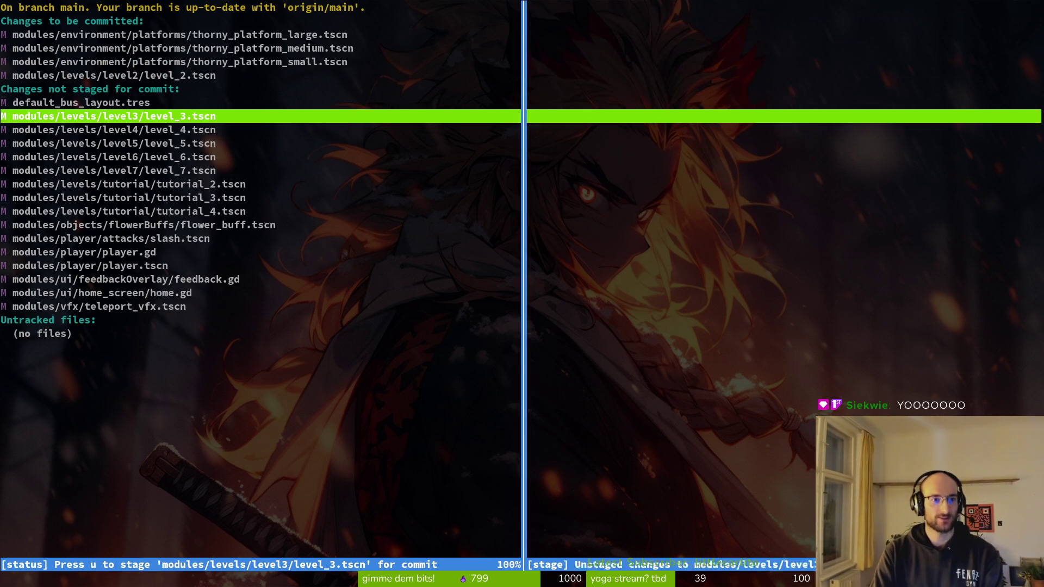
pyautogui.press('u')
pyautogui.press('u')
pyautogui.press('h')
pyautogui.press('q')
pyautogui.press('j')
pyautogui.press('j')
pyautogui.press('u')
pyautogui.press('u')
pyautogui.press('k')
pyautogui.press('u')
pyautogui.press('Return')
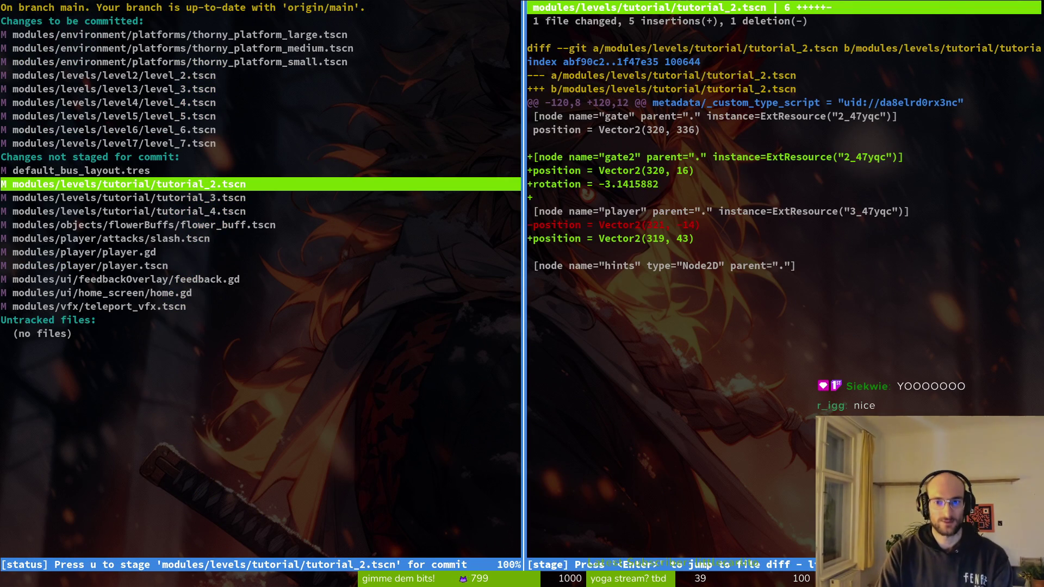
# - Stage tutorial_2, tutorial_3 and tutorial_4, reviewing flower_buff.tscn but leaving it unstaged
pyautogui.press('q')
pyautogui.press('u')
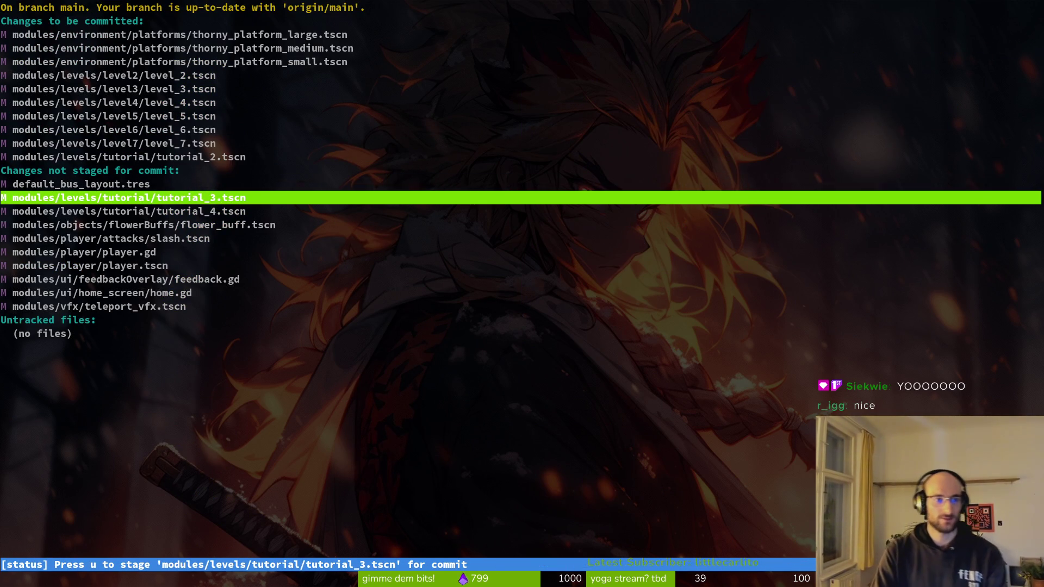
pyautogui.press('u')
pyautogui.press('u')
pyautogui.press('Return')
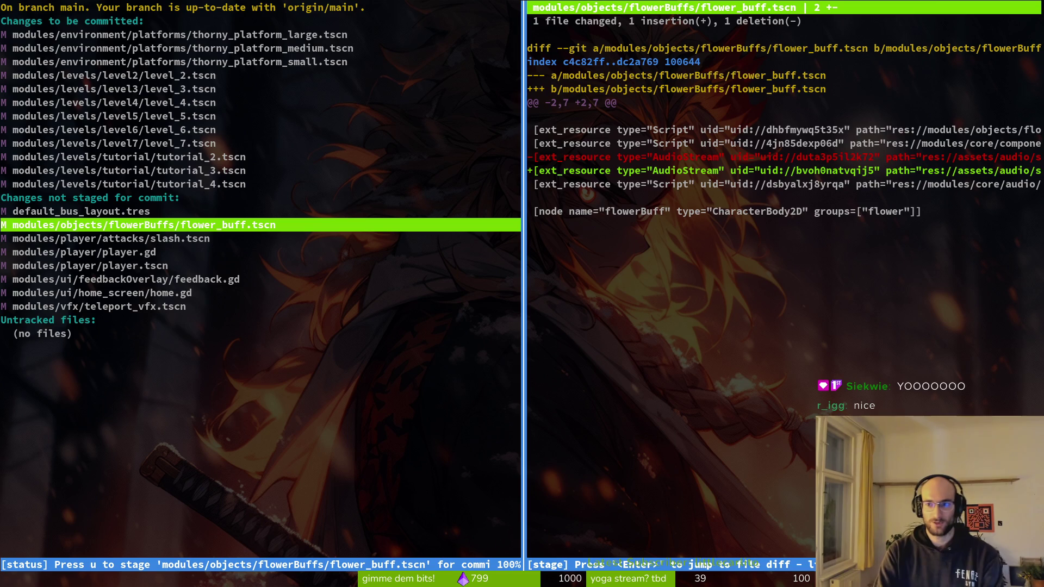
pyautogui.press('q')
pyautogui.press('j')
pyautogui.press('k')
pyautogui.press('u')
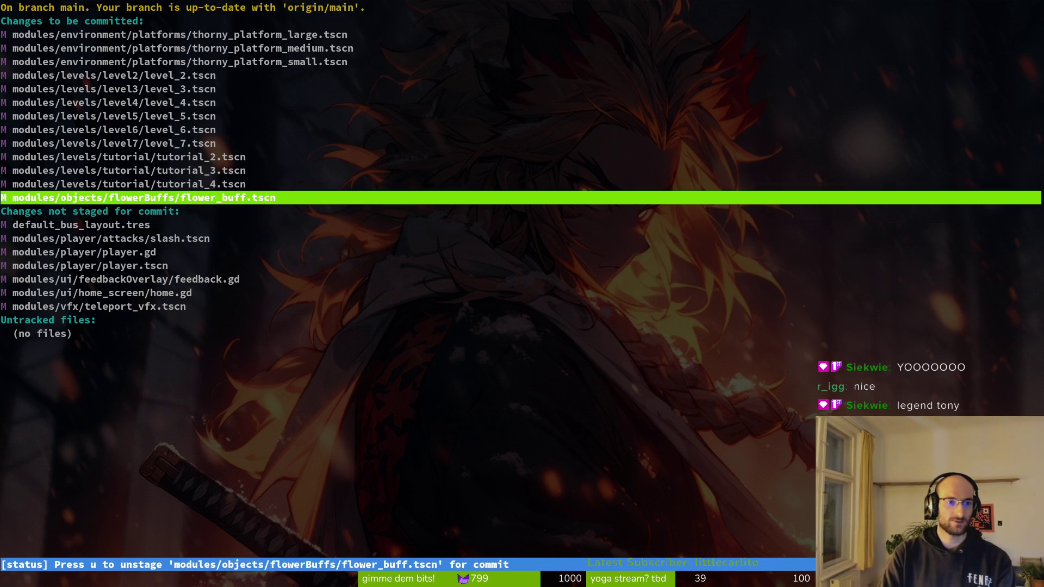
pyautogui.press('u')
# - Review and discard the changes to slash.tscn and player.tscn
pyautogui.press('j')
pyautogui.press('Return')
pyautogui.press('pagedown')
pyautogui.press('q')
pyautogui.press('j')
pyautogui.press('j')
pyautogui.press('k')
pyautogui.press('k')
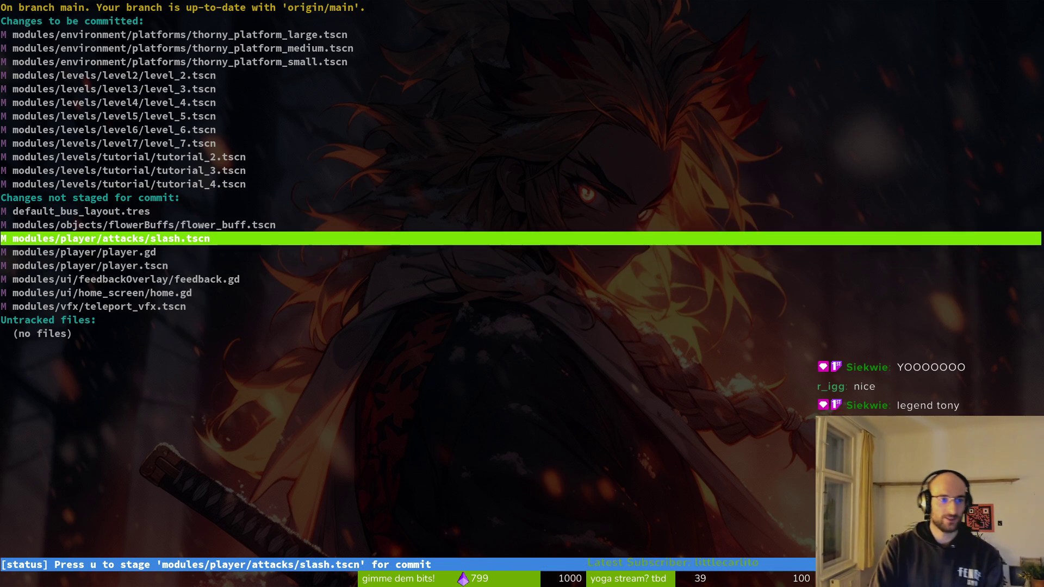
pyautogui.press('Return')
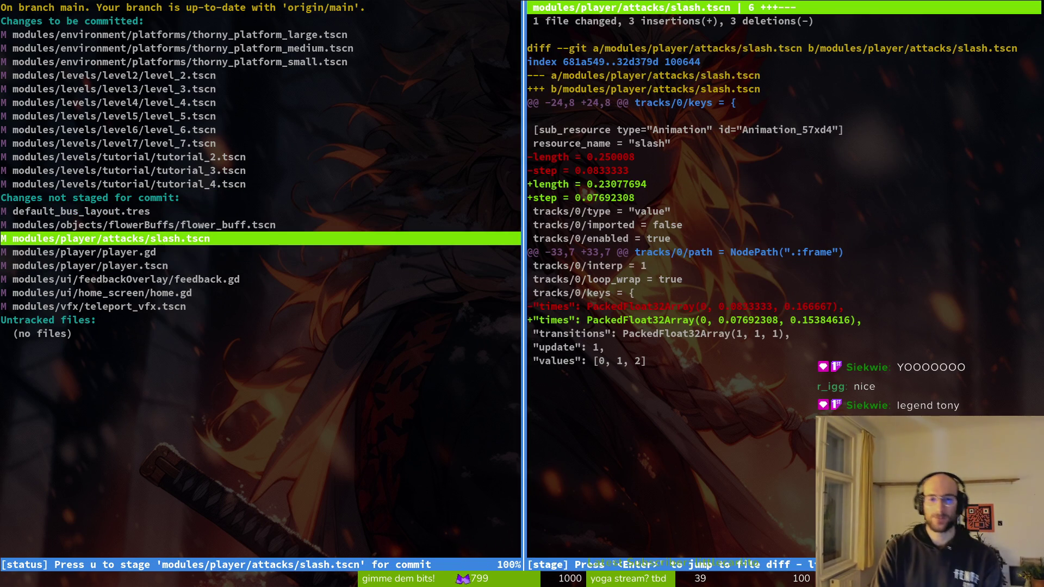
pyautogui.press('!')
pyautogui.press('y')
pyautogui.press('y')
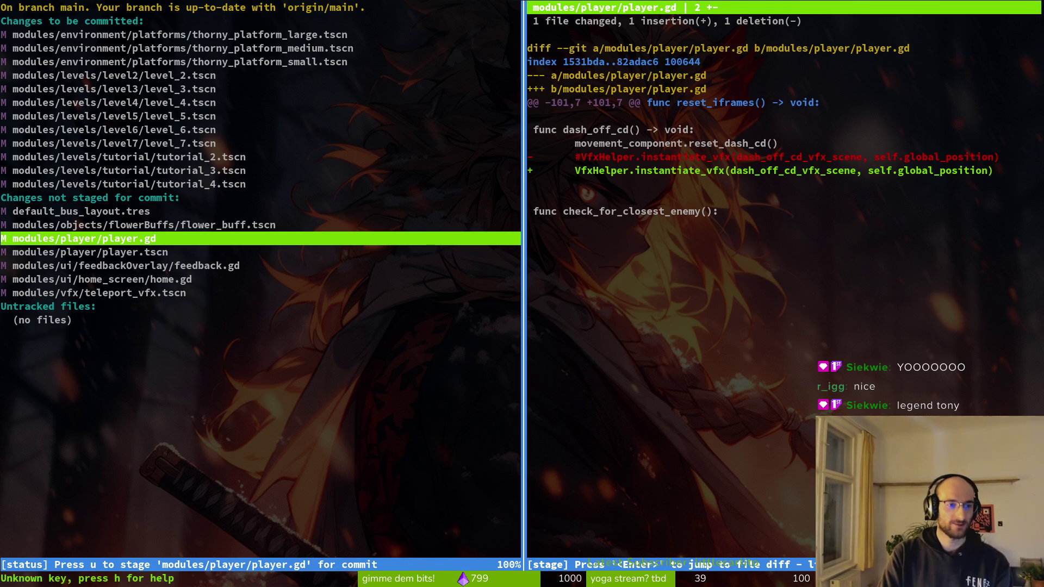
pyautogui.press('j')
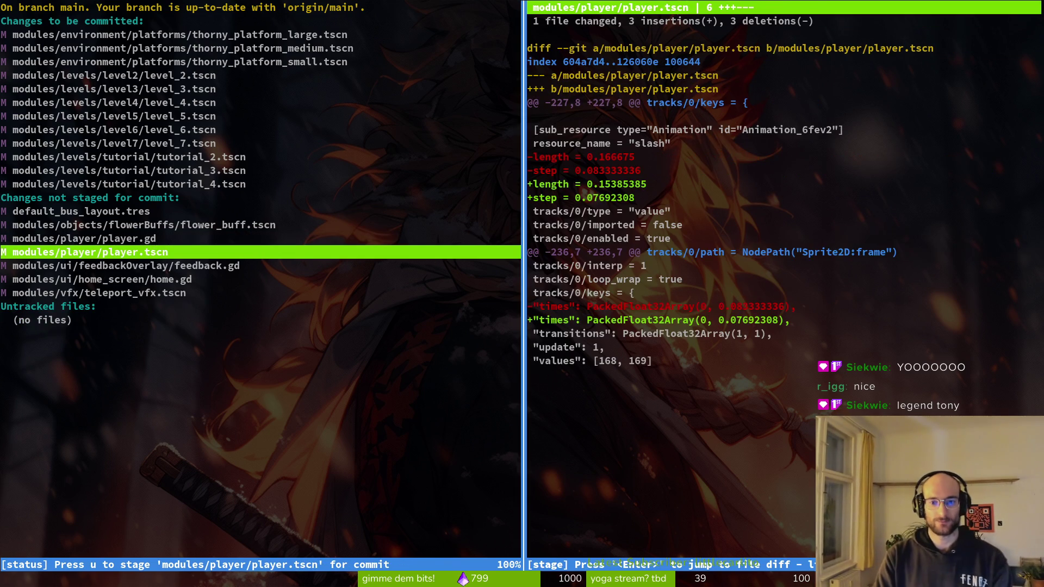
pyautogui.press('!')
pyautogui.press('y')
# - Review the player.gd, teleport_vfx.tscn and home.gd diffs, then quit tig to start a commit
pyautogui.press('k')
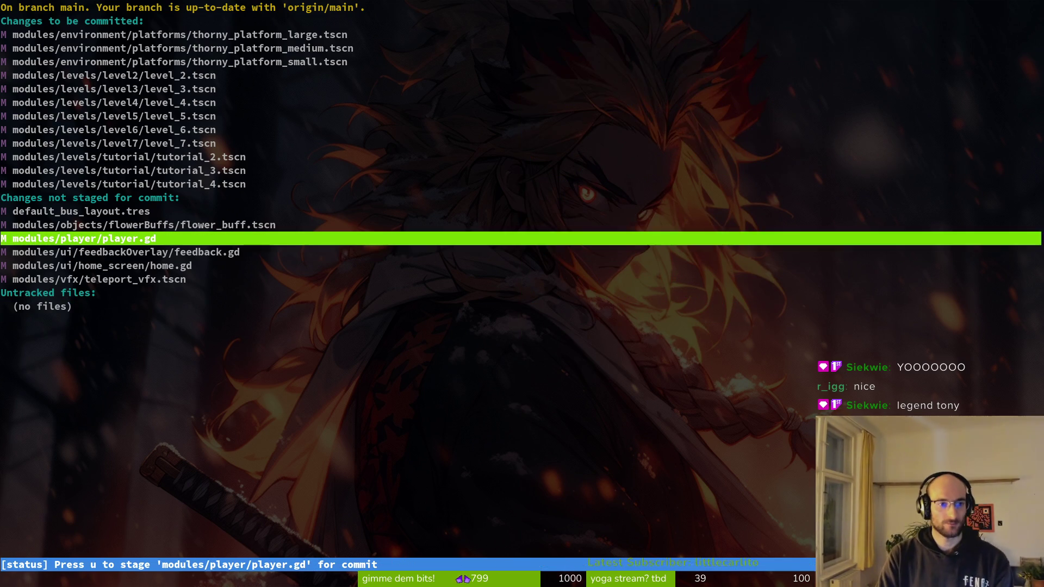
pyautogui.press('q')
pyautogui.press('j')
pyautogui.press('j')
pyautogui.press('j')
pyautogui.press('k')
pyautogui.press('j')
pyautogui.press('k')
pyautogui.press('Return')
pyautogui.press('q')
pyautogui.press('j')
pyautogui.press('Return')
pyautogui.press('q')
pyautogui.press('k')
pyautogui.press('Return')
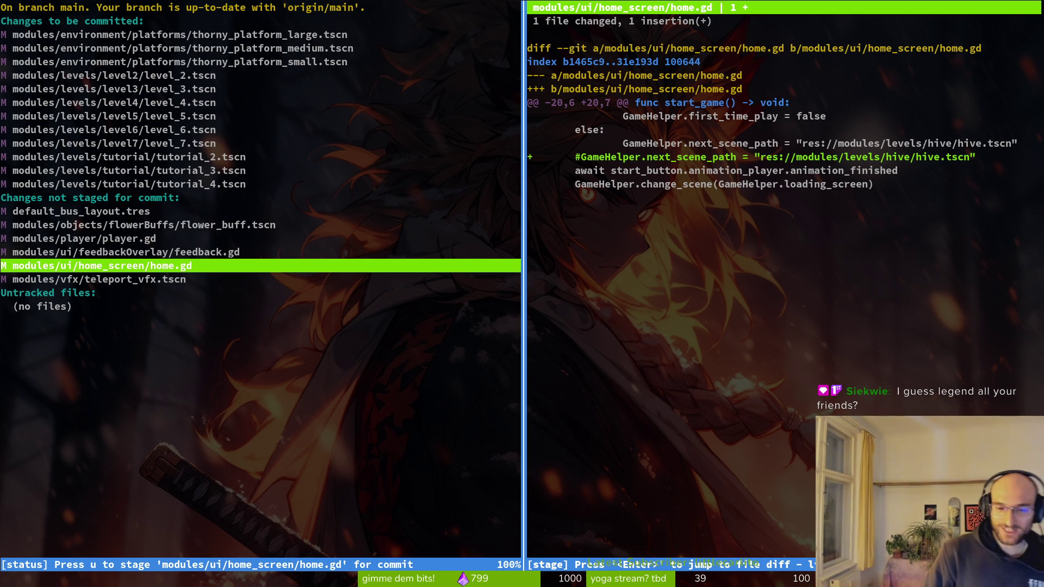
pyautogui.write('q')
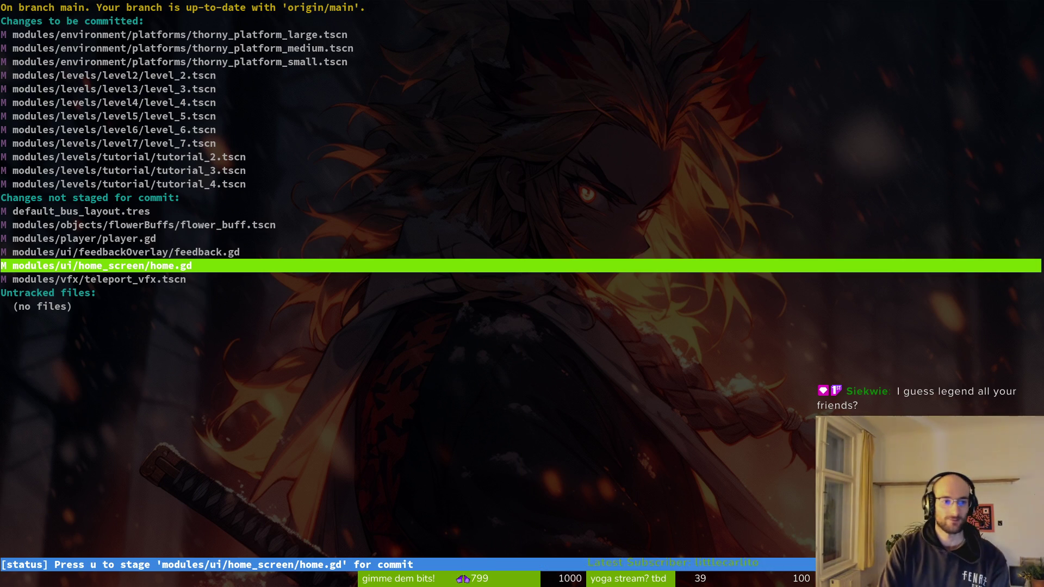
pyautogui.write('qgit commt')
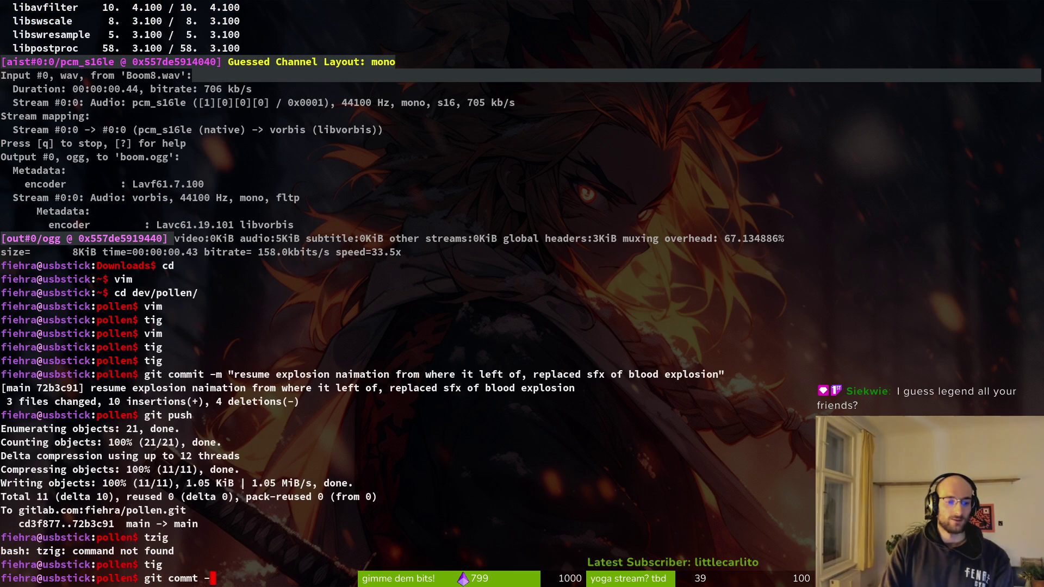
# - Commit 'did some level balancing, more readability of hazards' and push it
pyautogui.press('BackSpace')
pyautogui.write('it -m"')
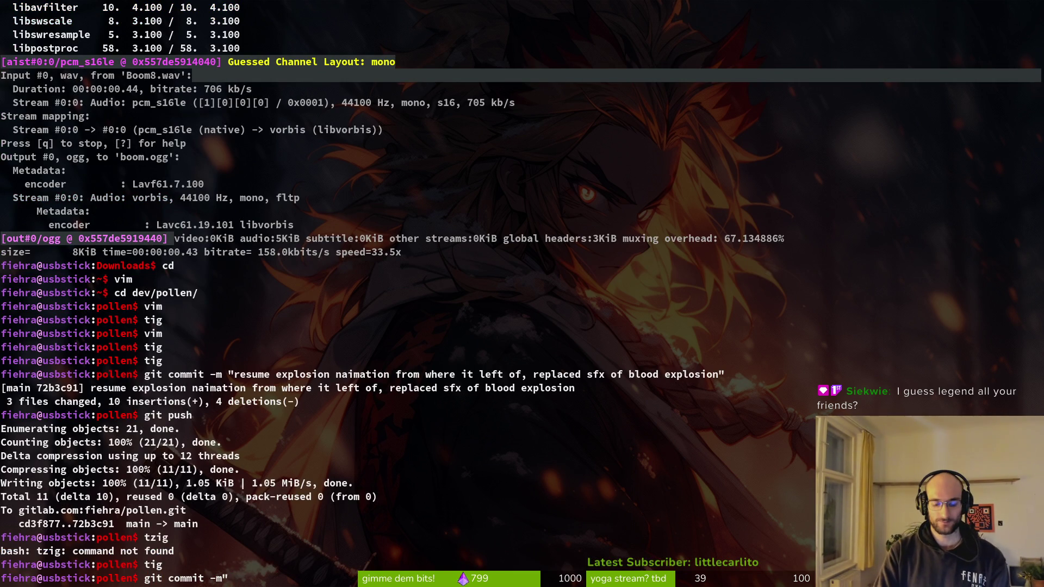
pyautogui.write(' did some level balanc')
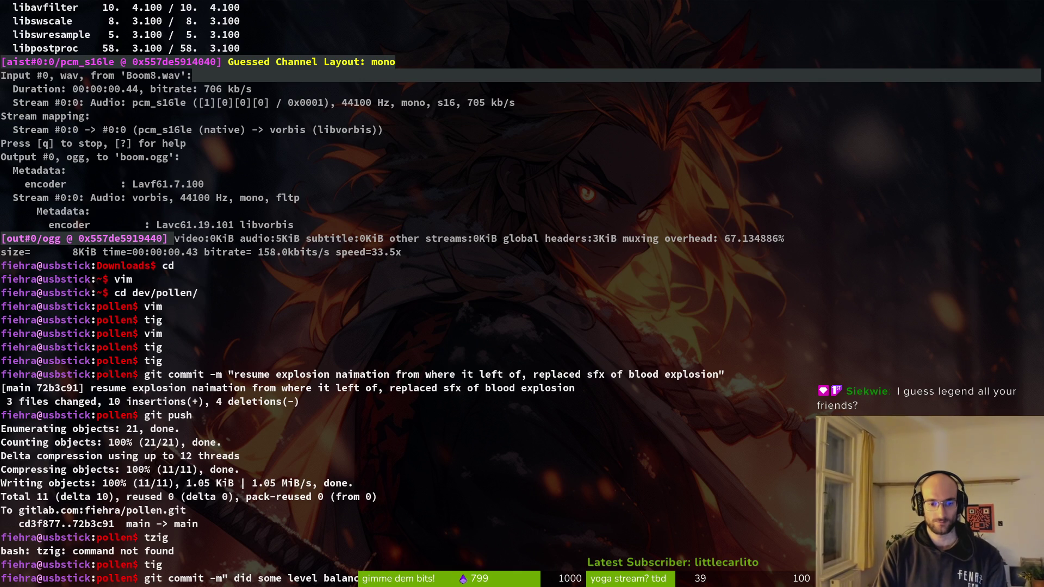
pyautogui.write('ing, more readability of hazards"')
pyautogui.press('Return')
pyautogui.write('git push')
pyautogui.press('Return')
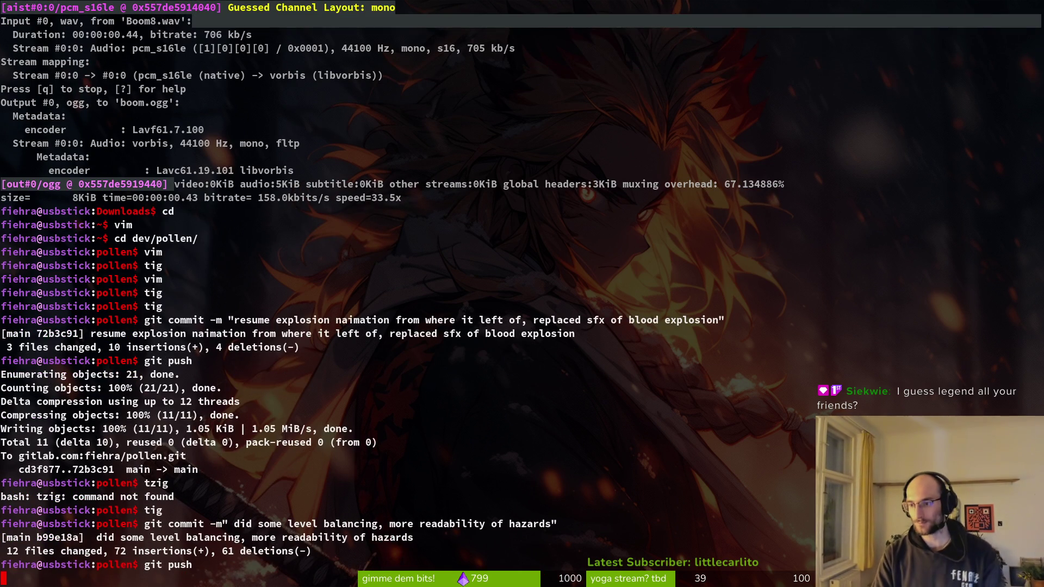
# - Stage player.gd in tig and begin the 'readded dash off cdfx' commit
pyautogui.write('tig')
pyautogui.press('Return')
pyautogui.press('Down')
pyautogui.press('Down')
pyautogui.press('Down')
pyautogui.press('Return')
pyautogui.write('u')
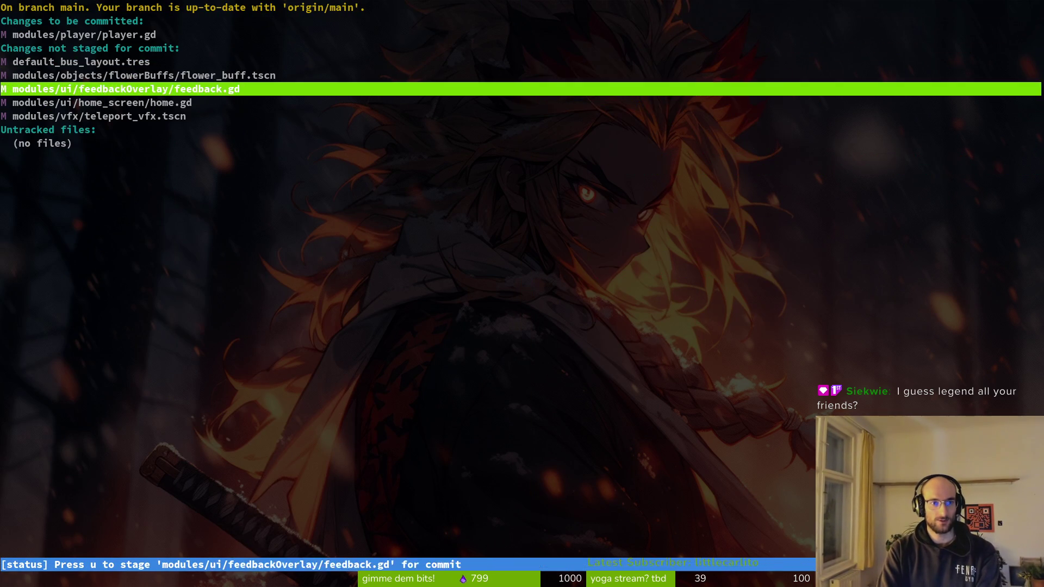
pyautogui.write('qgit commit -m" readde')
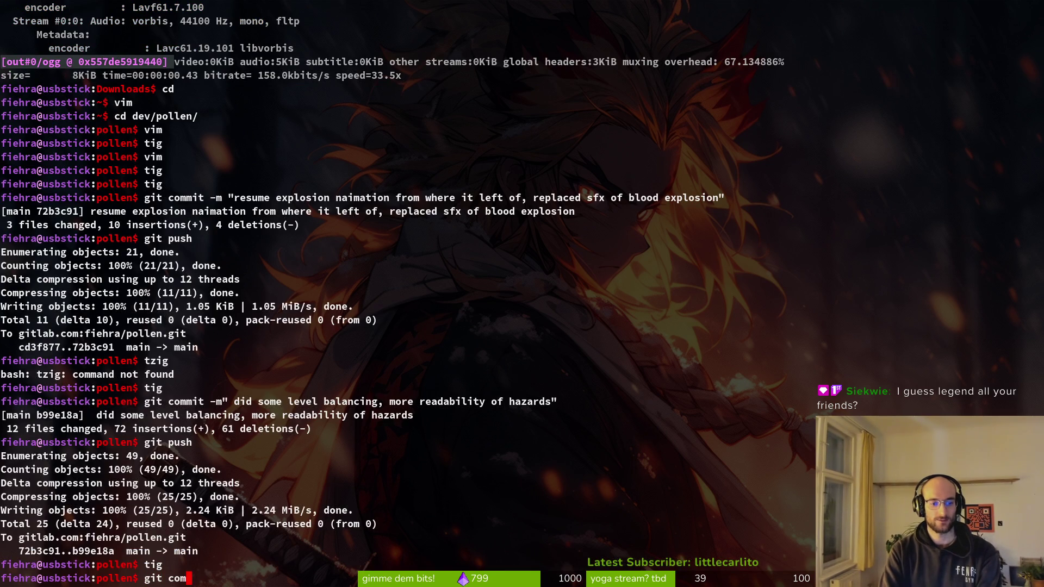
pyautogui.write('d dash off cd v')
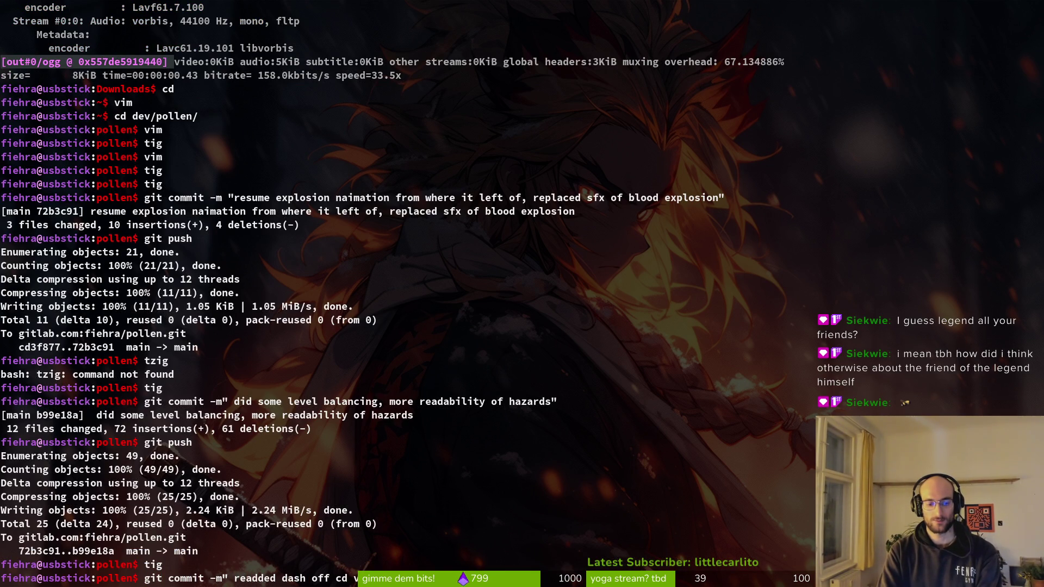
pyautogui.write('fx"')
# - Commit the dash cooldown vfx fix, then stage flower_buff.tscn and teleport_vfx.tscn in tig
pyautogui.press('Return')
pyautogui.write('tig')
pyautogui.press('Return')
pyautogui.press('Down')
pyautogui.press('Down')
pyautogui.press('Down')
pyautogui.press('Down')
pyautogui.press('Return')
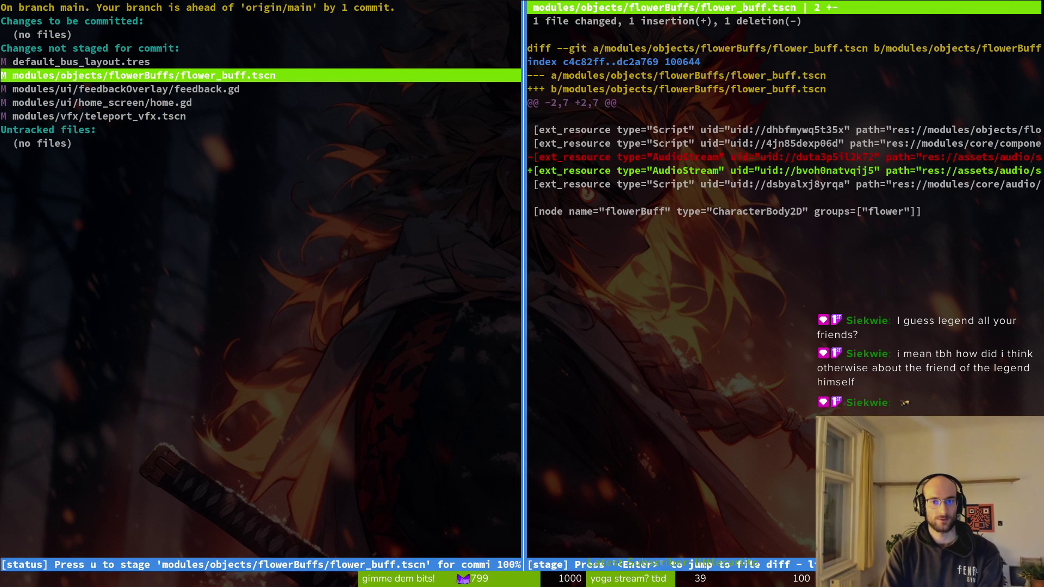
pyautogui.press('u')
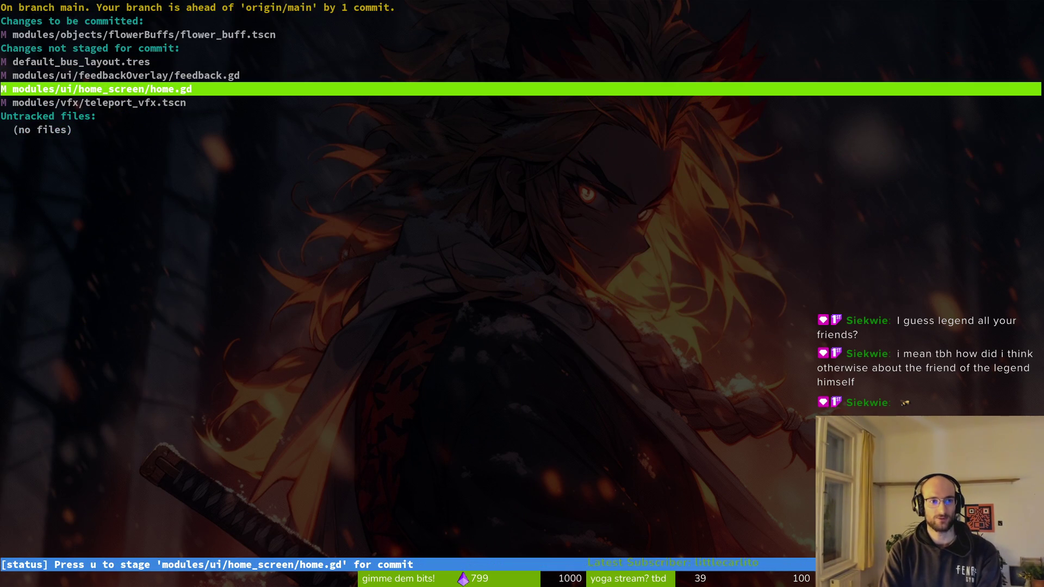
pyautogui.press('Down')
pyautogui.press('Return')
pyautogui.press('u')
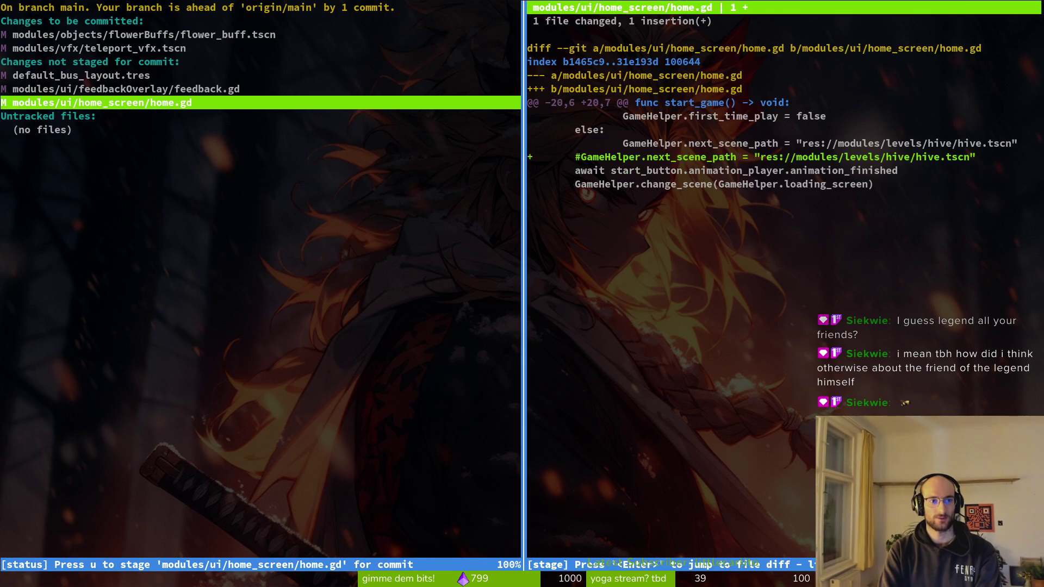
pyautogui.press('q')
pyautogui.press('q')
# - Commit the flower buff sfx and teleport vfx changes and push both commits to main
pyautogui.write('git commit -m" re')
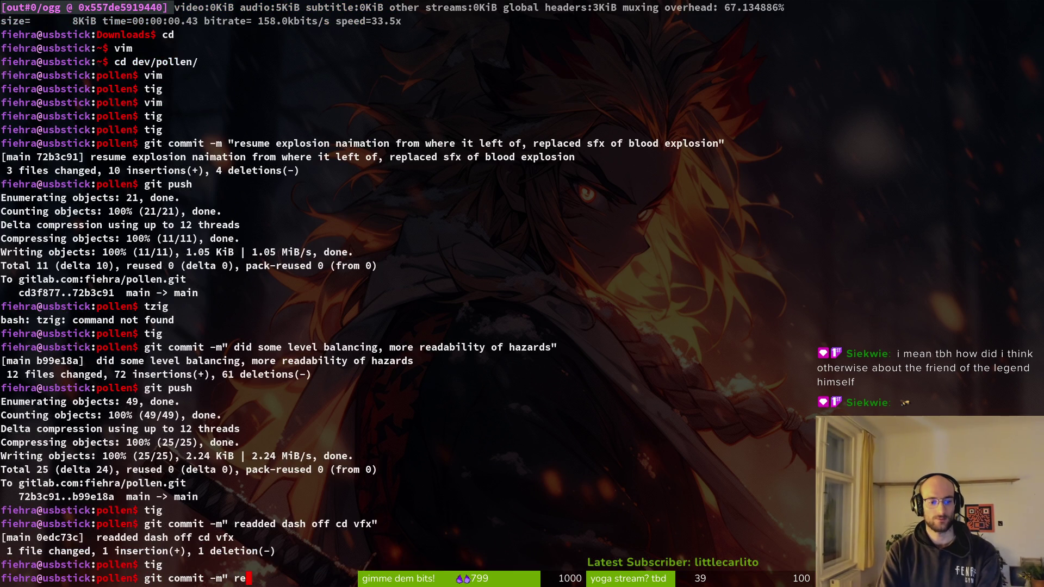
pyautogui.write('placed sfx of flowe')
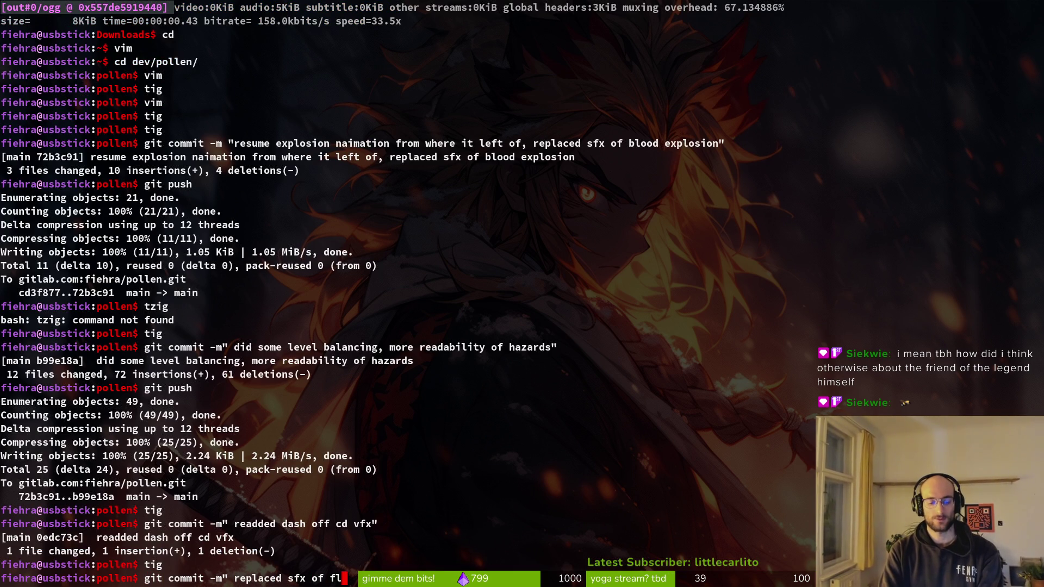
pyautogui.press('super+Return')
pyautogui.press('q')
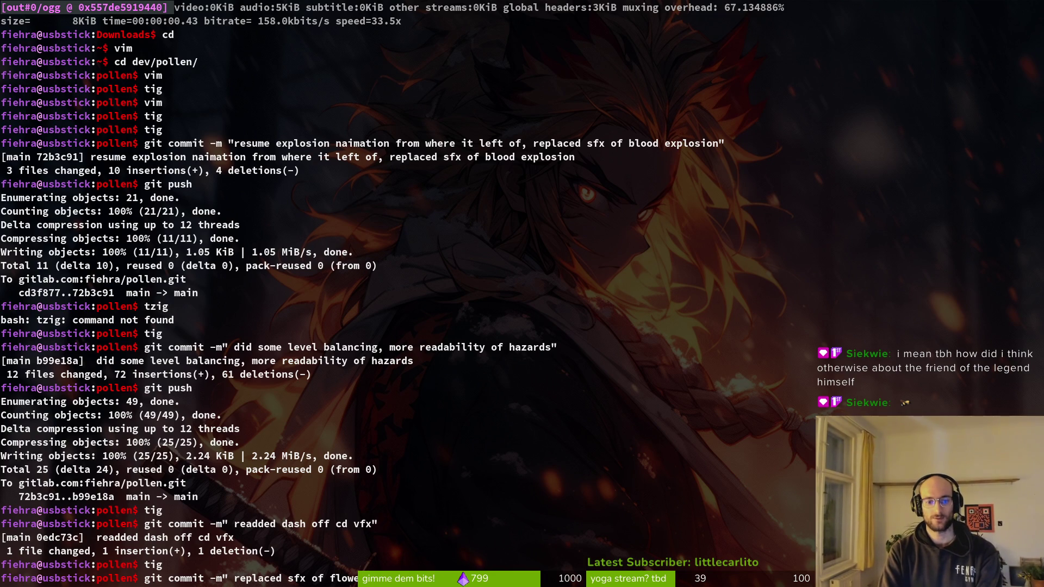
pyautogui.press('Return')
pyautogui.write('git uh')
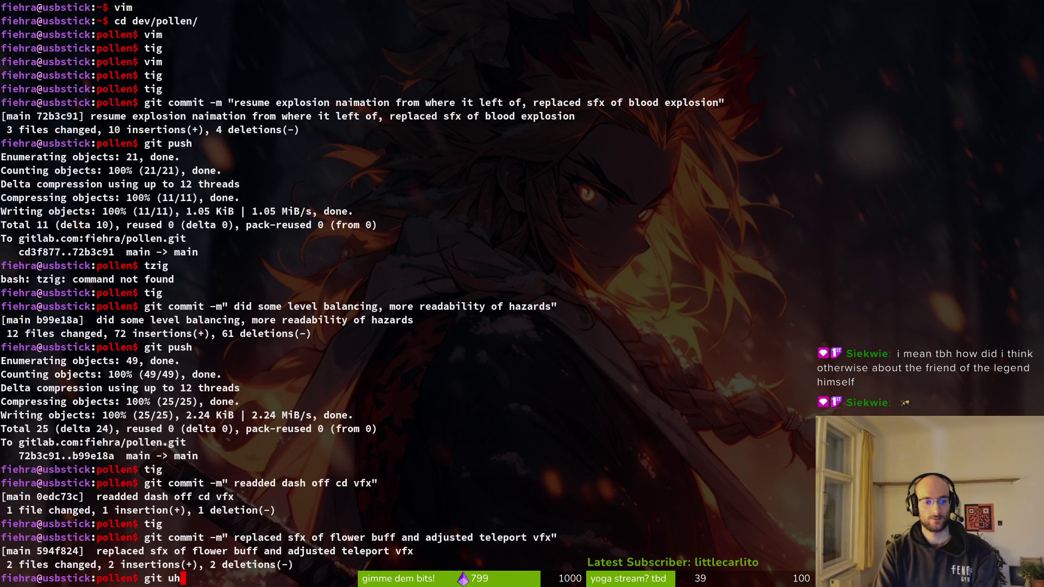
pyautogui.press('BackSpace')
pyautogui.write('push')
pyautogui.press('Return')
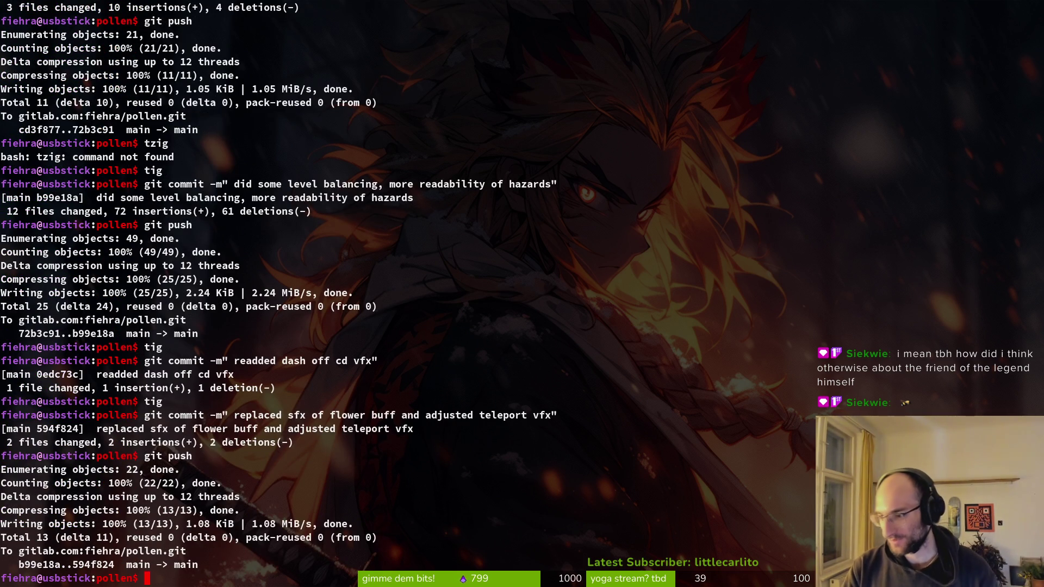
# - Clear the Terminal to a bare prompt with the clear command, then lower the system volume
pyautogui.write('clear')
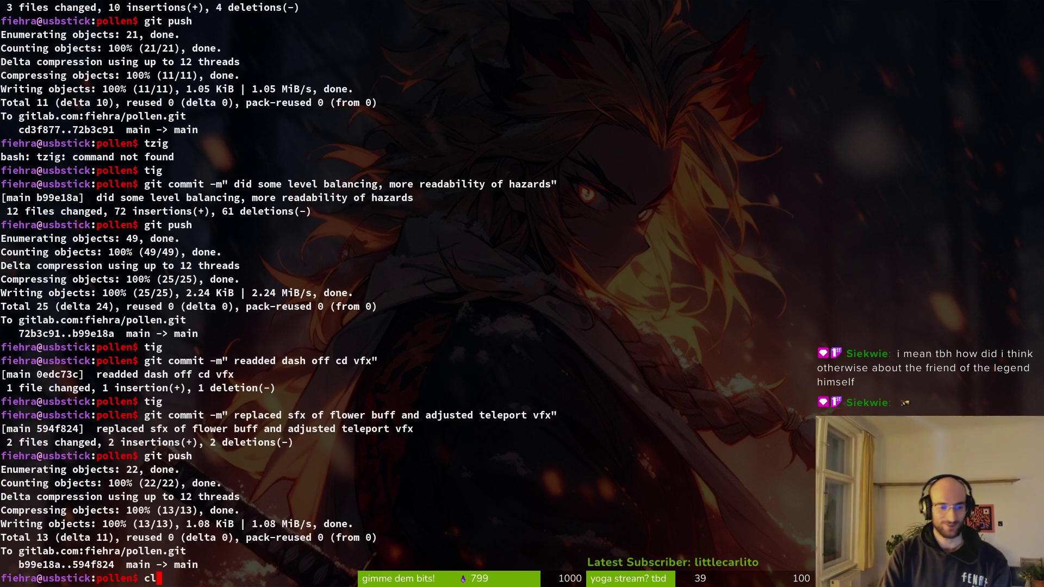
pyautogui.press('Return')
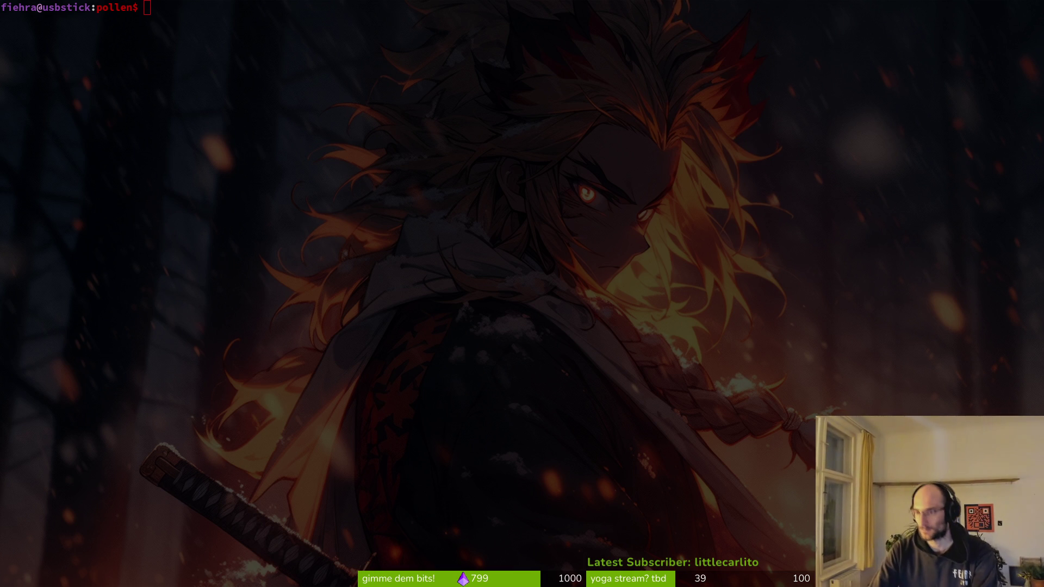
pyautogui.press('XF86AudioLowerVolume')
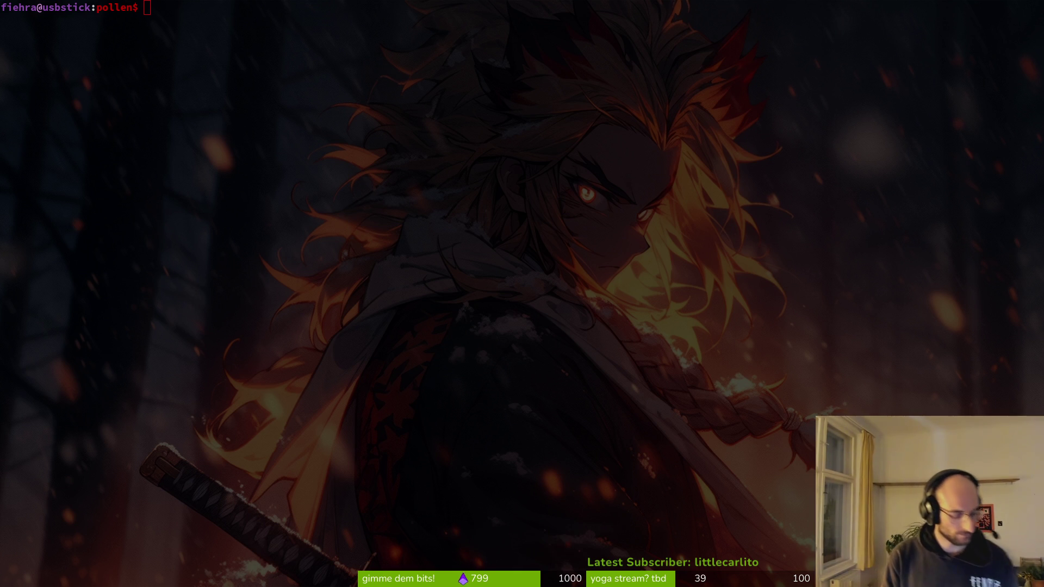
# - Open poison_bubble.tscn in Godot and delete the frame_coords track from the RESET animation
pyautogui.press('super+2')
pyautogui.write('posbubts')
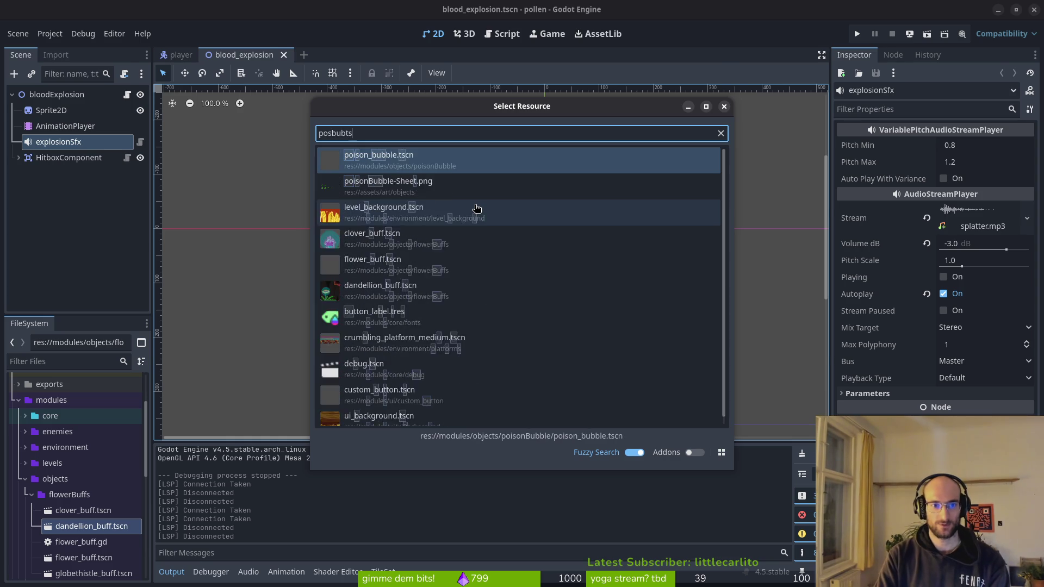
pyautogui.press('Return')
pyautogui.click(72, 126)
pyautogui.click(391, 446)
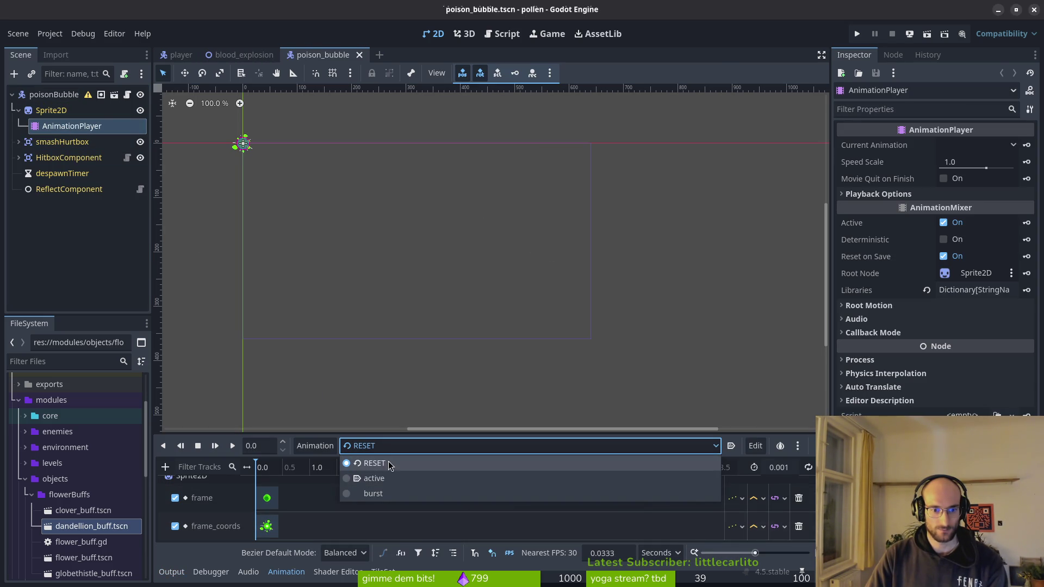
pyautogui.scroll(-1, 764, 529)
pyautogui.click(799, 527)
# - Switch the AnimationPlayer from the active animation to the burst animation to view its tracks
pyautogui.click(389, 447)
pyautogui.click(395, 479)
pyautogui.click(391, 446)
pyautogui.click(375, 493)
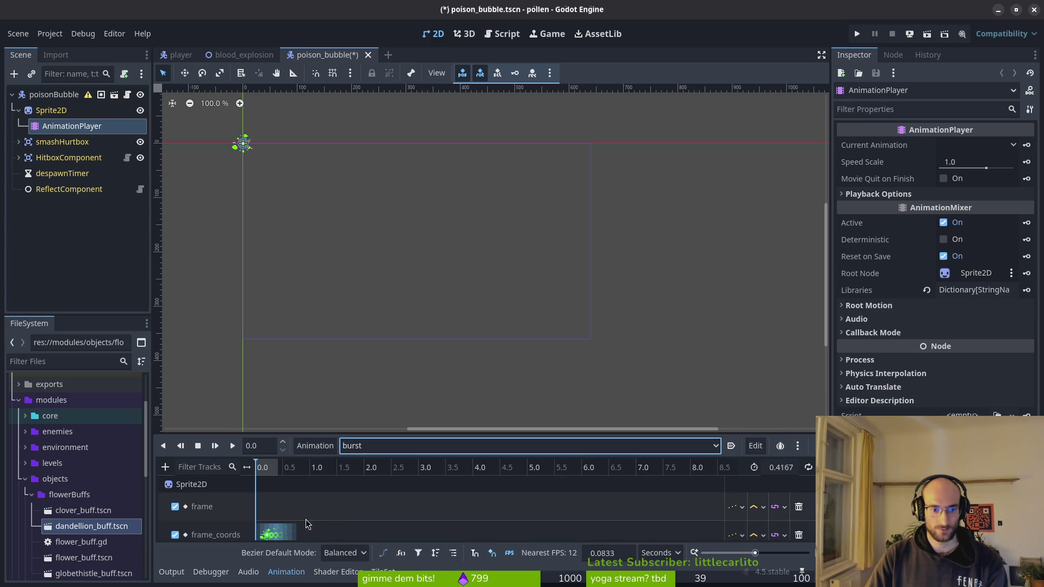
pyautogui.scroll(5, 266, 475)
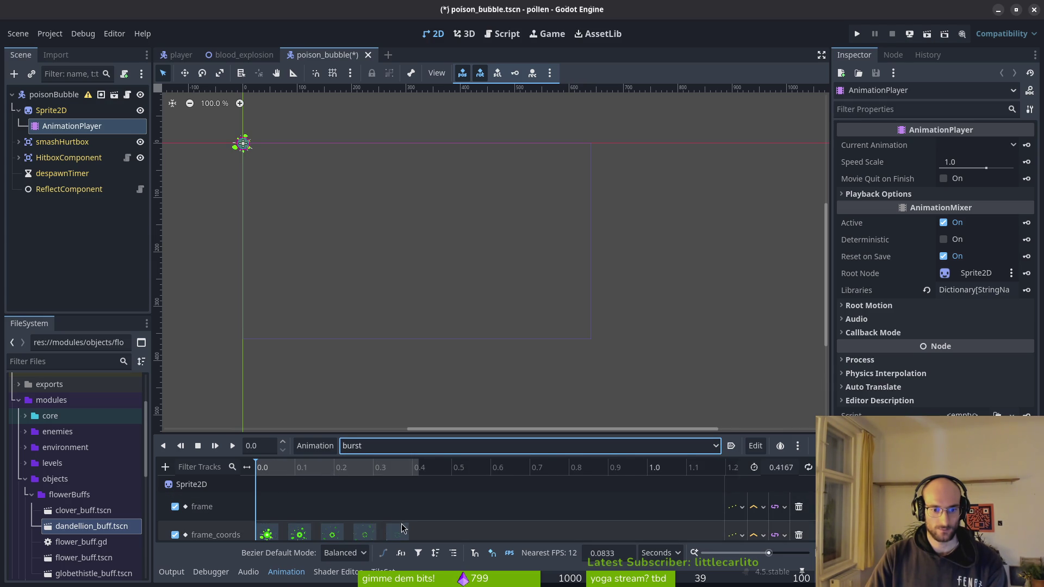
pyautogui.hotkey('alt', 'Tab')
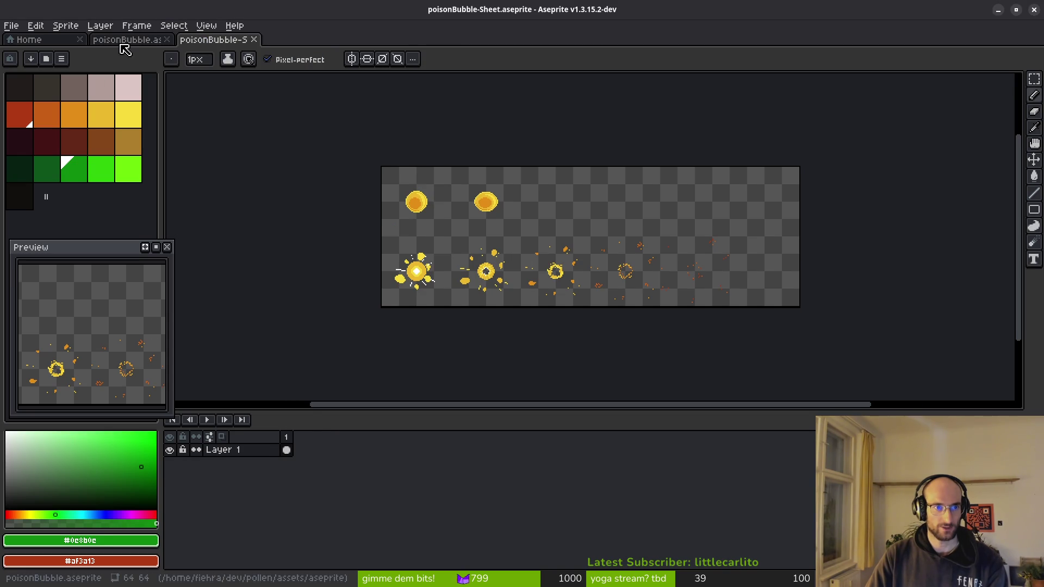
# - In poisonBubble.aseprite, delete the extra eighth frame and generate the sprite sheet
pyautogui.click(124, 40)
pyautogui.click(377, 453)
pyautogui.hotkey('alt', 'c')
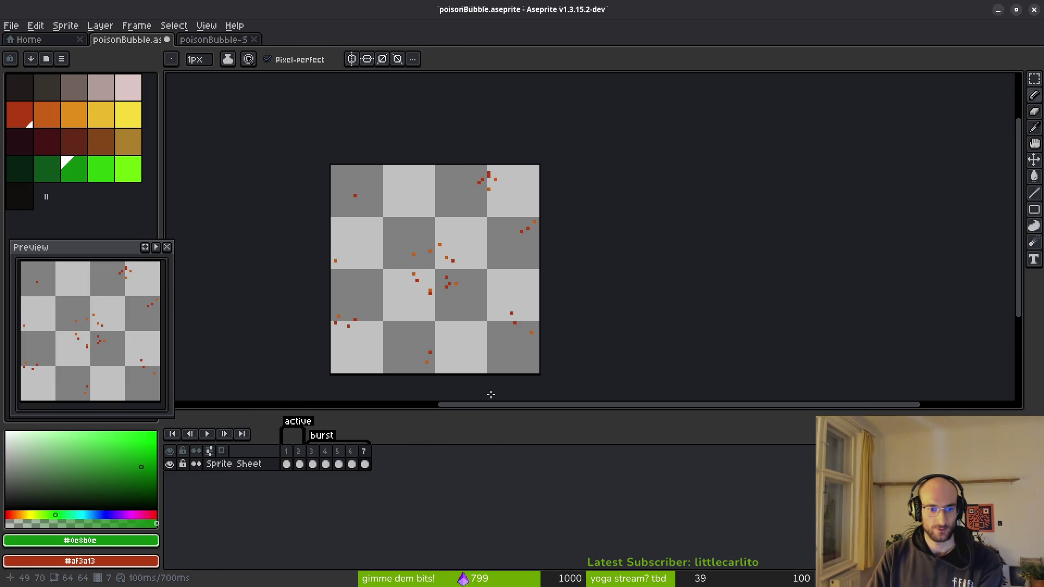
pyautogui.hotkey('ctrl', 'a')
pyautogui.hotkey('ctrl', 'e')
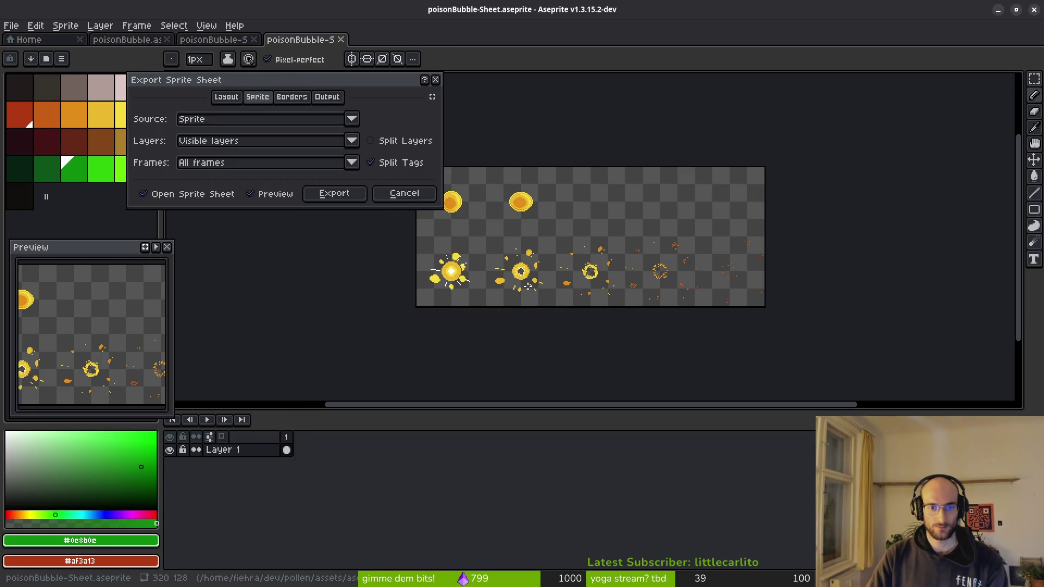
pyautogui.click(315, 197)
# - Export the sheet to art/objects/poisonBubble-Sheet.png, overwriting the existing file
pyautogui.hotkey('ctrl', 'shift', 'e')
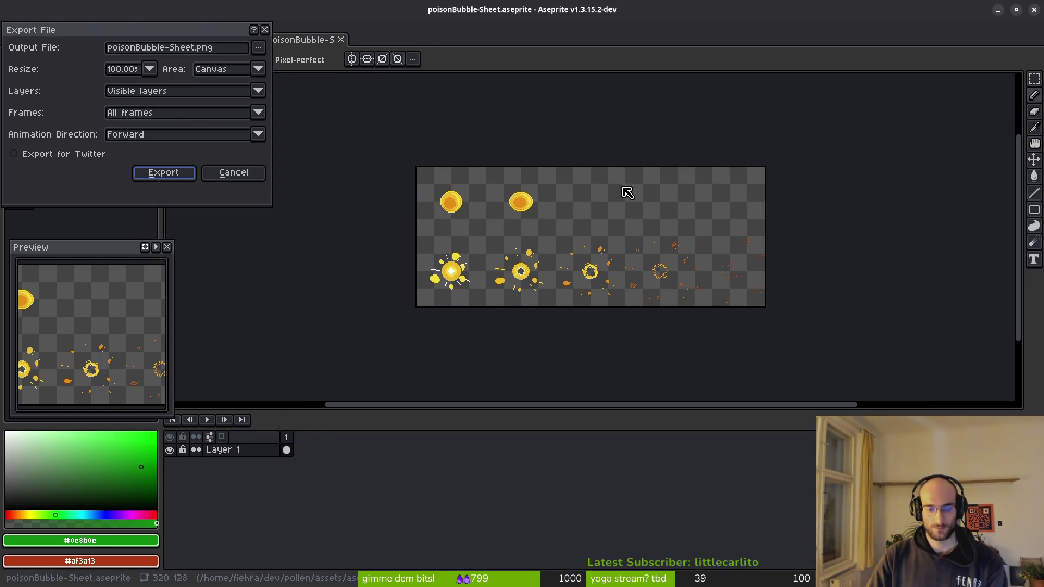
pyautogui.click(259, 47)
pyautogui.click(282, 69)
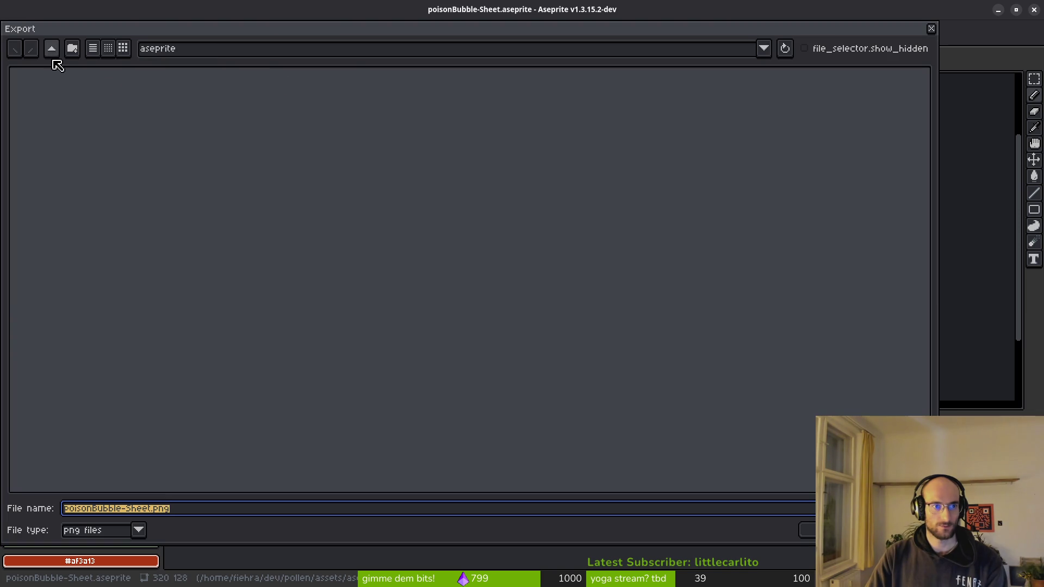
pyautogui.doubleClick(71, 109)
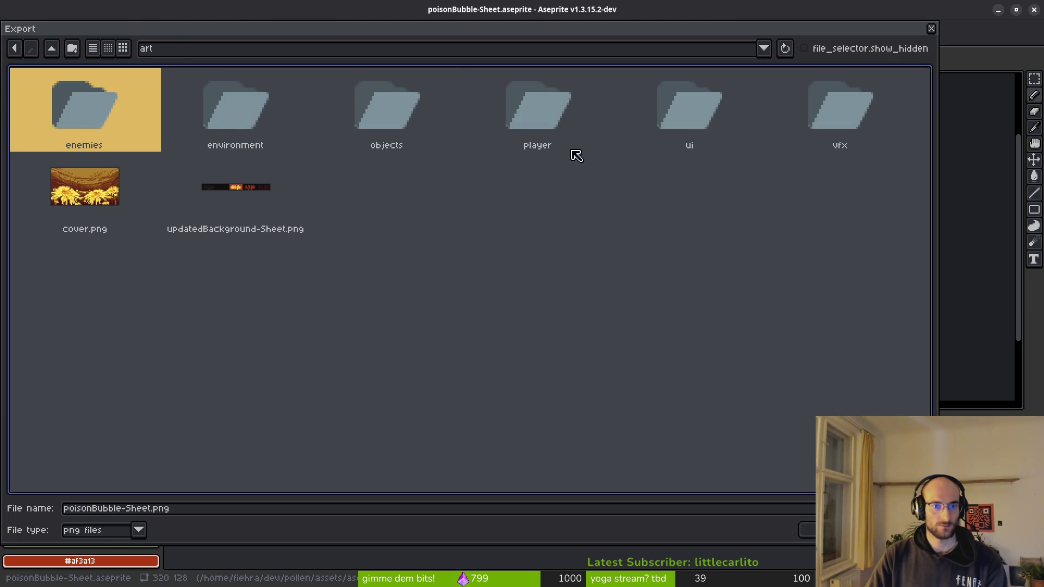
pyautogui.click(380, 98)
pyautogui.doubleClick(401, 120)
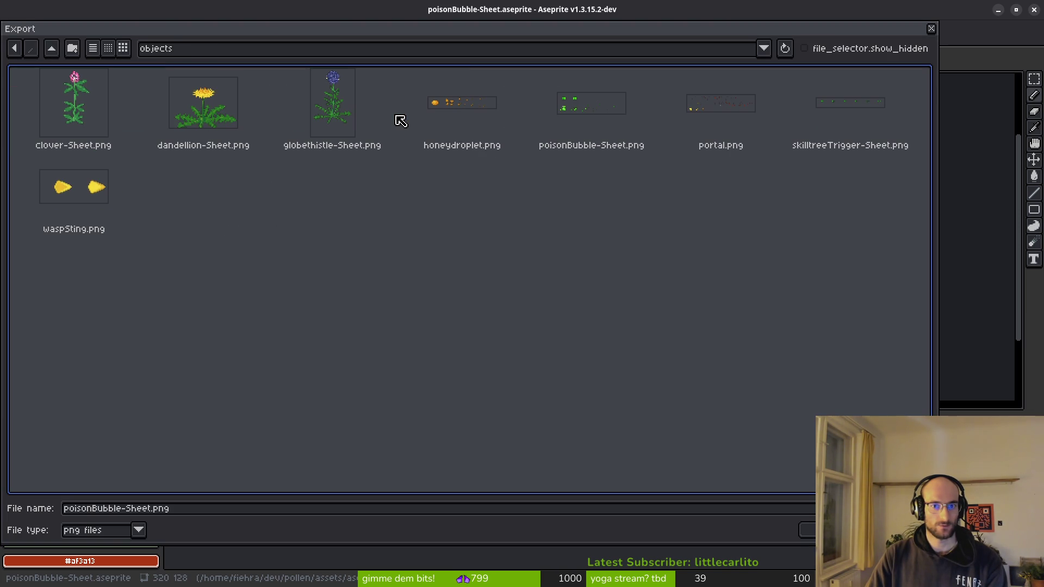
pyautogui.click(628, 104)
pyautogui.click(807, 530)
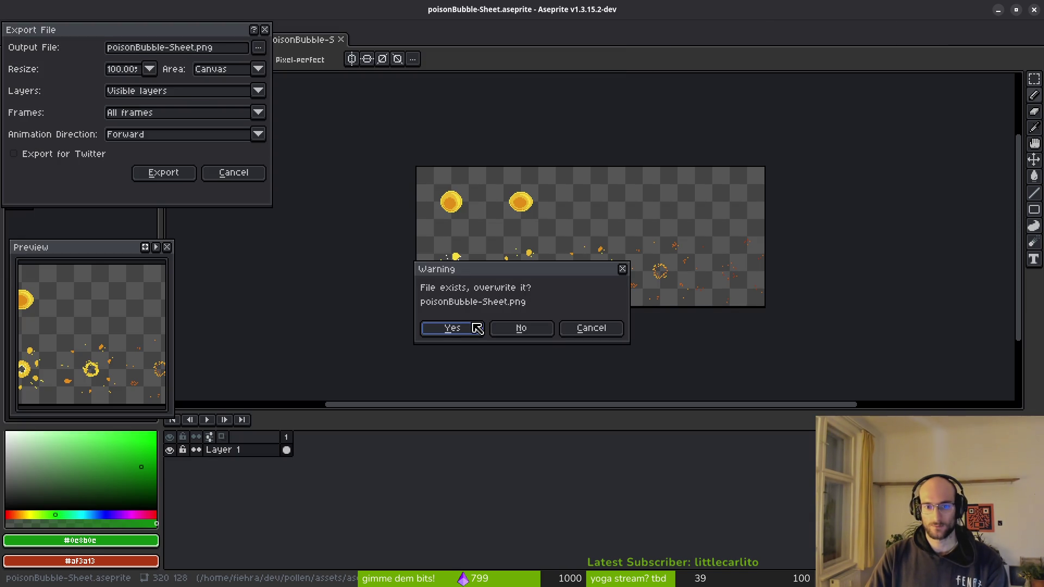
pyautogui.press('Return')
pyautogui.press('Return')
pyautogui.hotkey('alt', 'Tab')
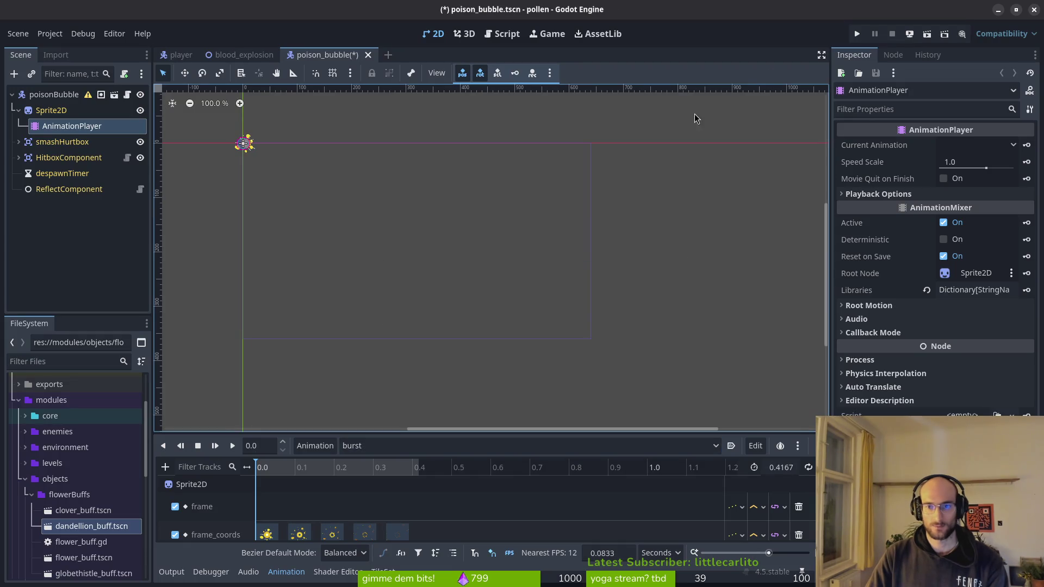
# - Save and run the game, play level 2, then stop it and select the bubble's Sprite2D node
pyautogui.press('F5')
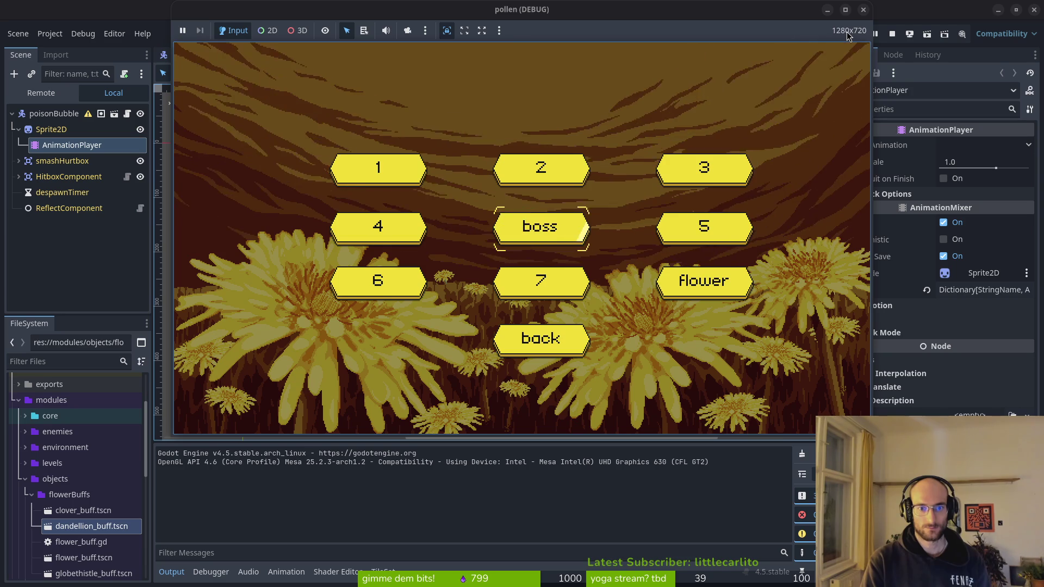
pyautogui.press('Up')
pyautogui.press('Return')
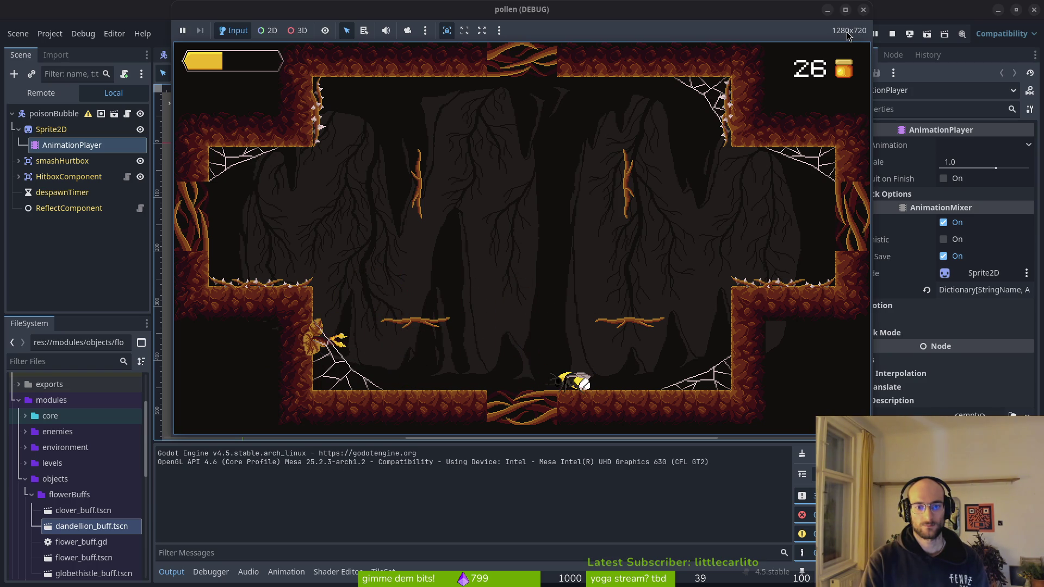
pyautogui.click(862, 9)
pyautogui.click(93, 110)
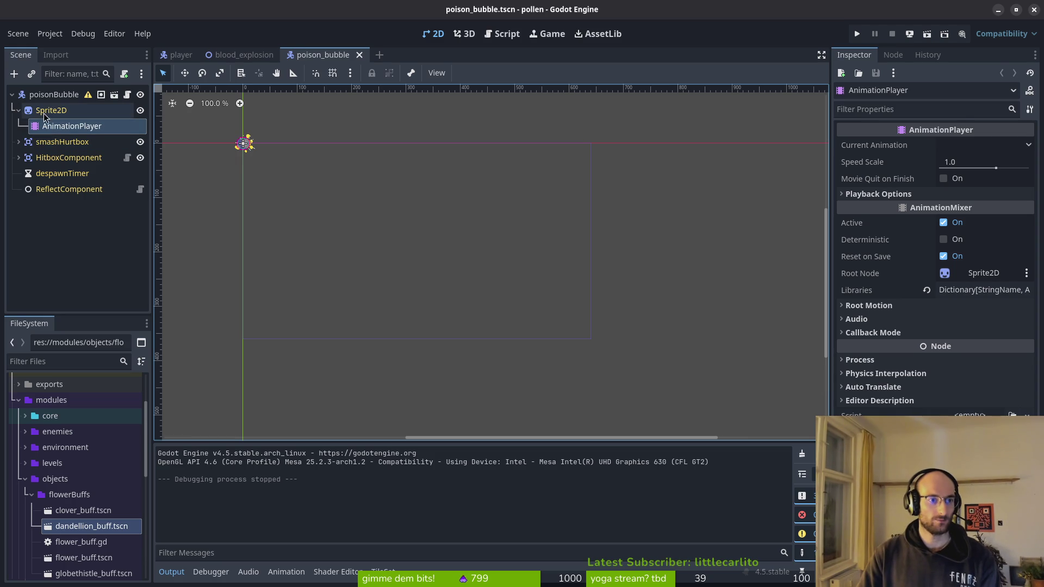
# - Give the Sprite2D Hframes 5, save poison_bubble.tscn, and play-test level 2 before stopping
pyautogui.click(973, 208)
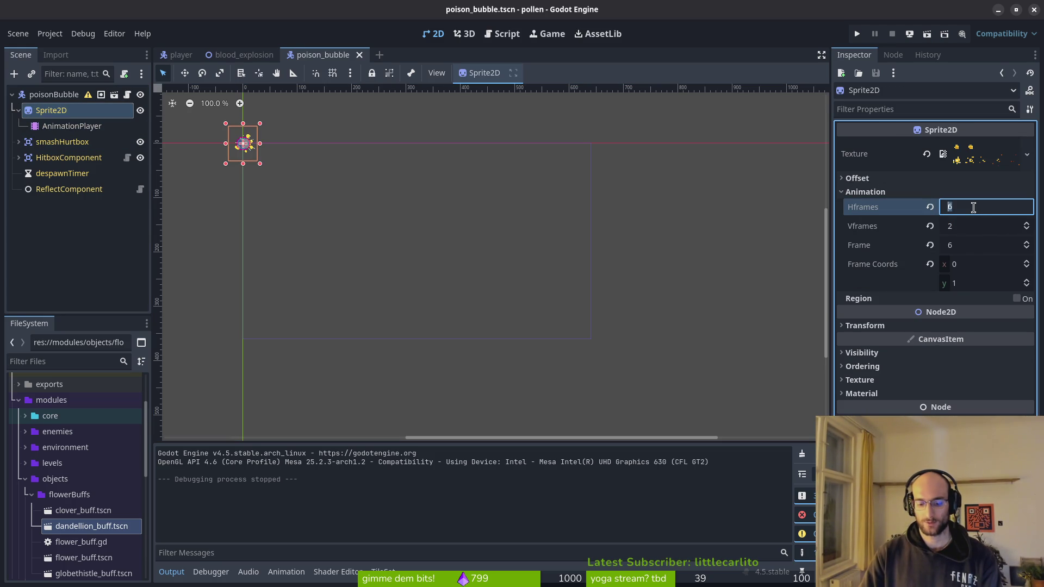
pyautogui.write('5')
pyautogui.scroll(6, 293, 157)
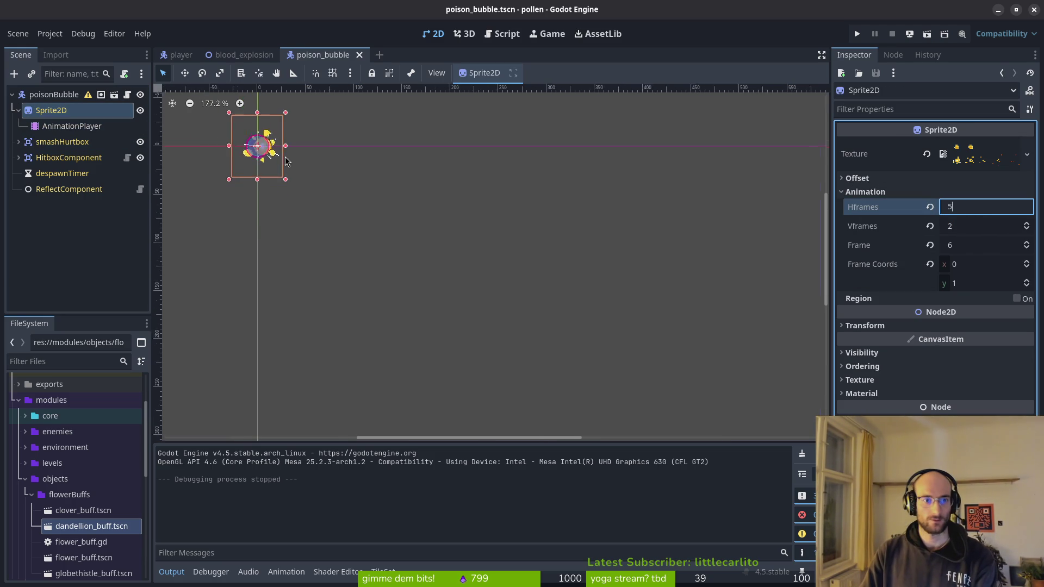
pyautogui.press('Return')
pyautogui.hotkey('ctrl', 's')
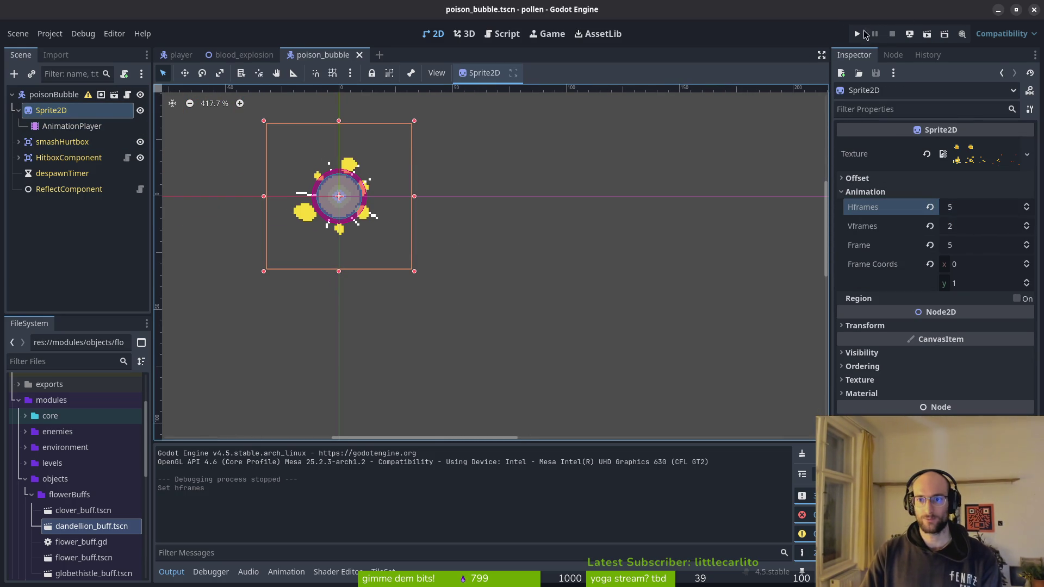
pyautogui.click(862, 33)
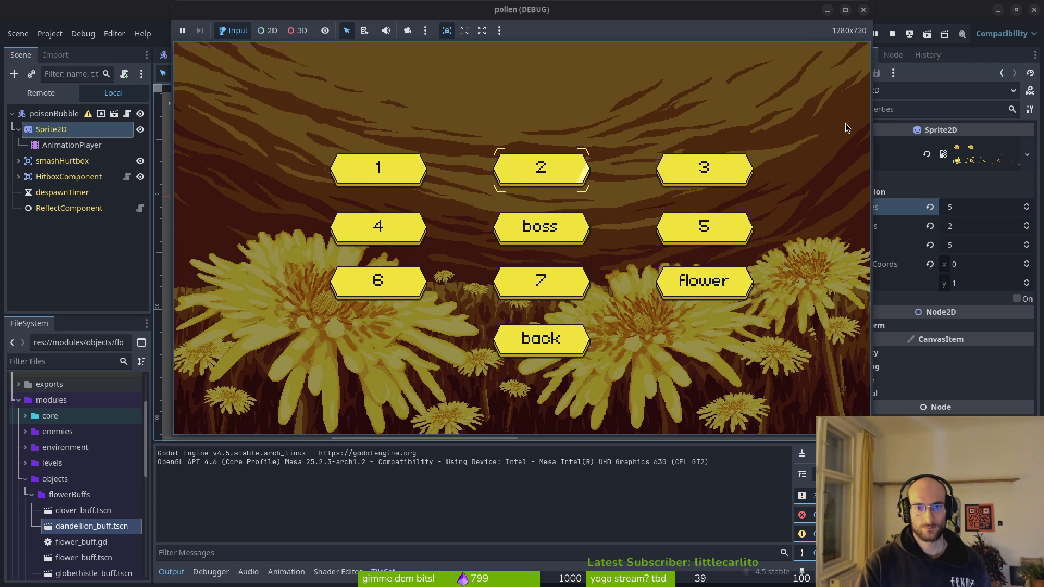
pyautogui.press('Return')
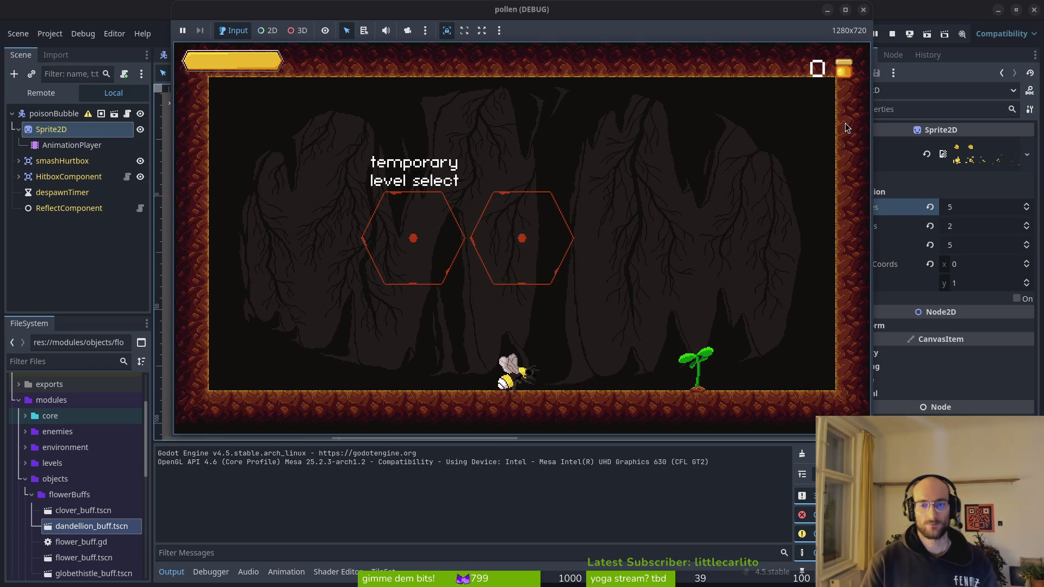
pyautogui.click(863, 11)
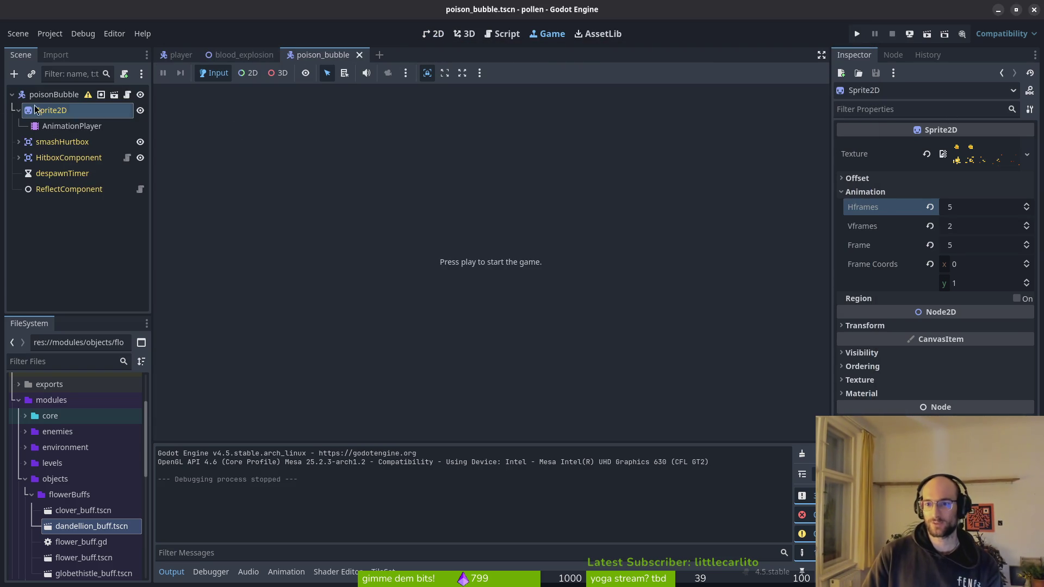
# - In the blood_explosion scene, set the explosionSfx Volume dB to -5.0 and save
pyautogui.click(239, 54)
pyautogui.click(960, 244)
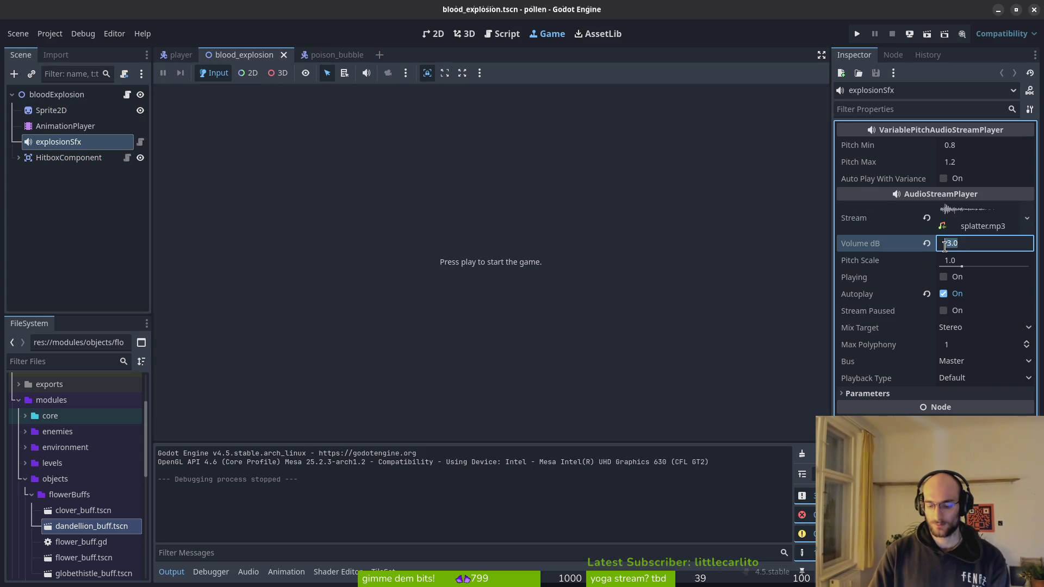
pyautogui.write('5')
pyautogui.press('Return')
pyautogui.hotkey('ctrl', 's')
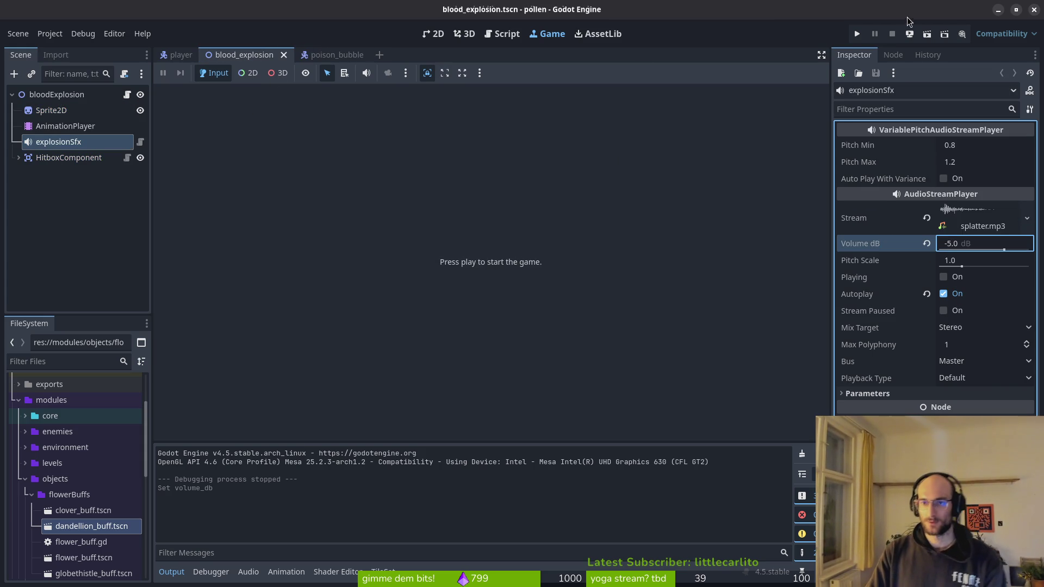
# - Run the game and play level 2 to hear the quieter explosion, then stop it
pyautogui.click(855, 35)
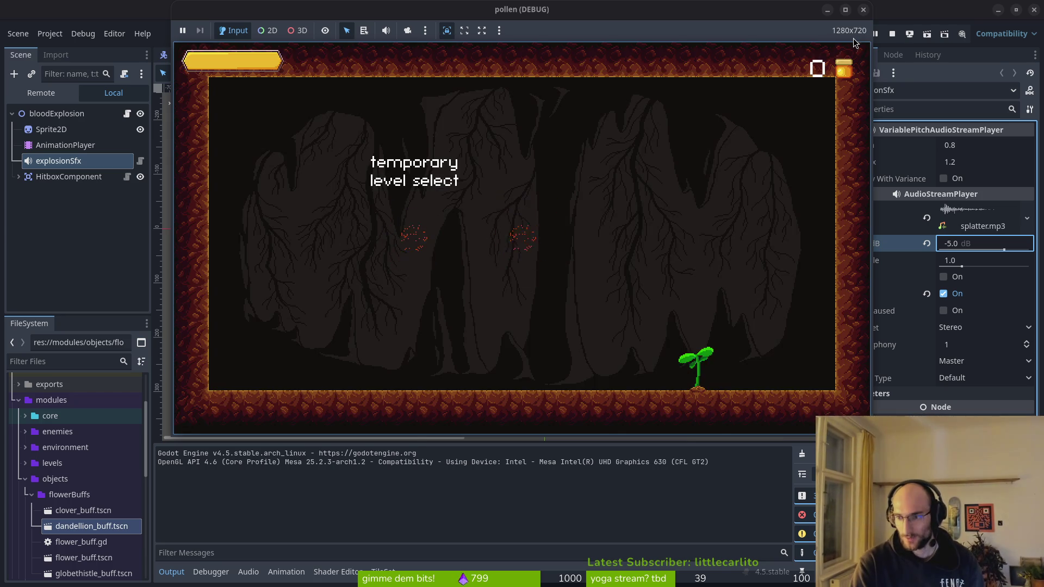
pyautogui.press('Left')
pyautogui.press('Up')
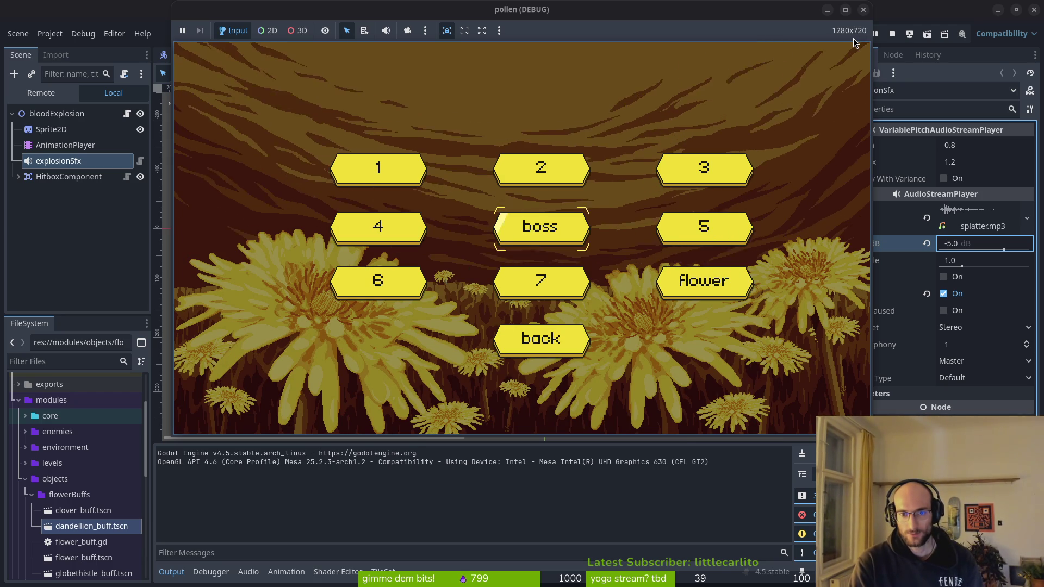
pyautogui.press('Up')
pyautogui.press('Return')
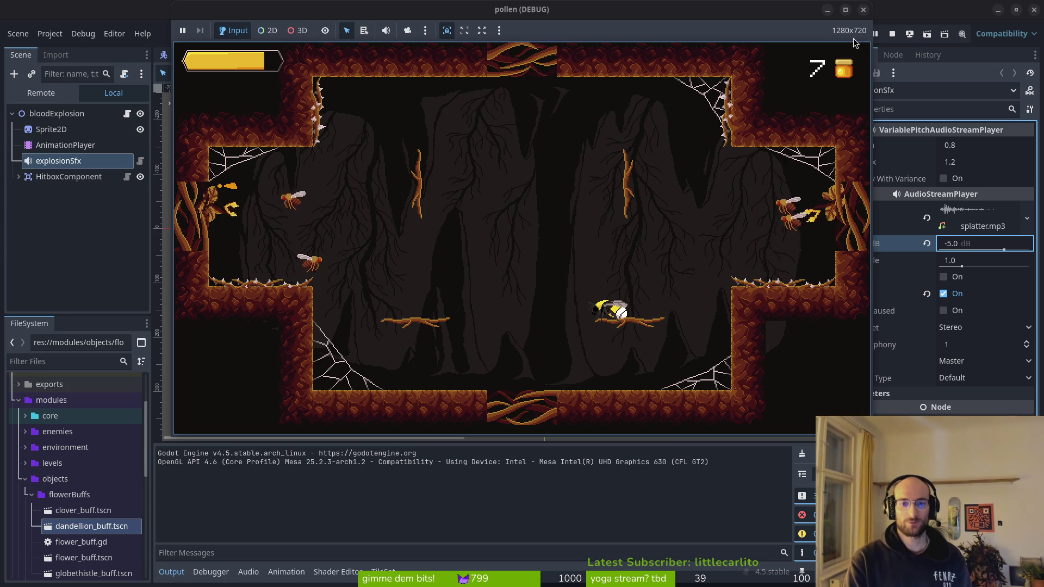
pyautogui.press('space')
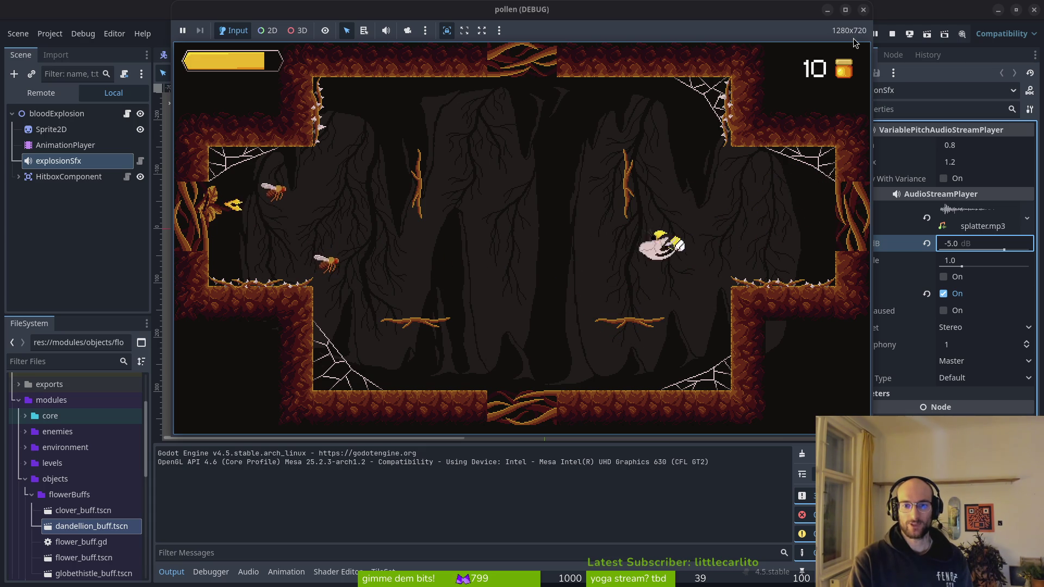
pyautogui.press('space')
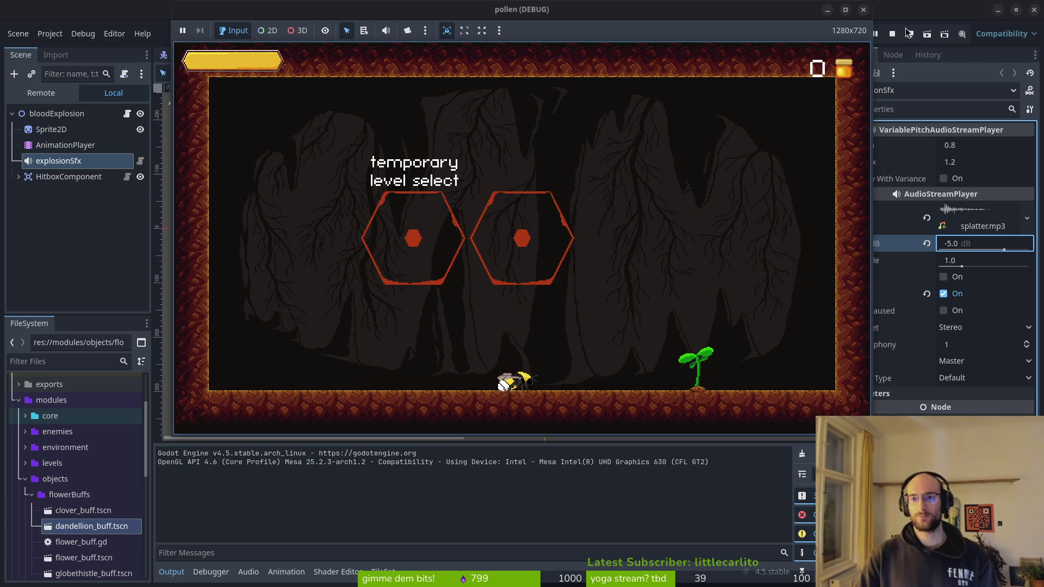
pyautogui.click(864, 10)
pyautogui.hotkey('alt', 'Tab')
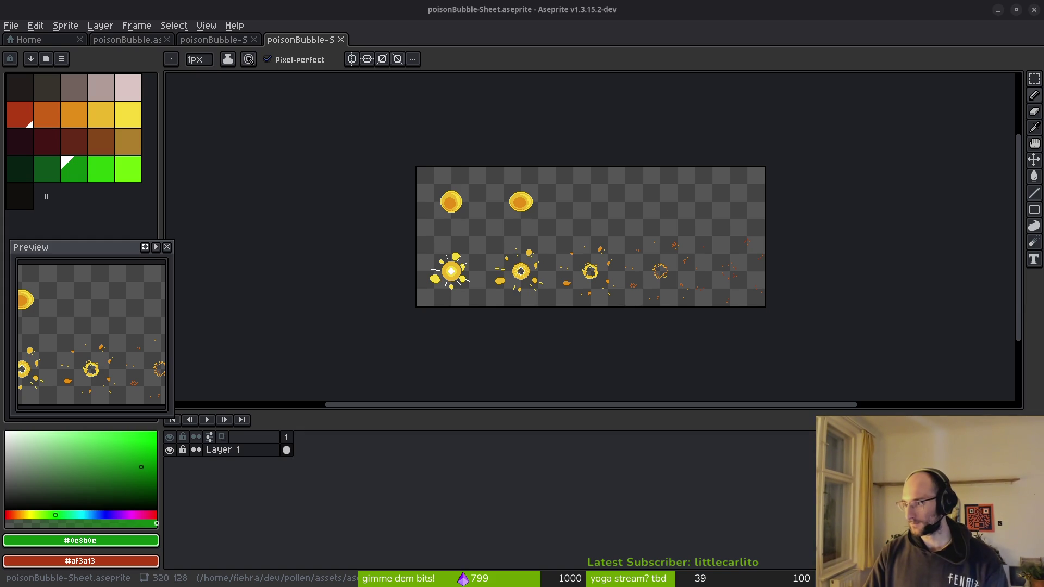
# - Bring the GitLab browser window forward and float it over Aseprite
pyautogui.hotkey('alt', 'Tab')
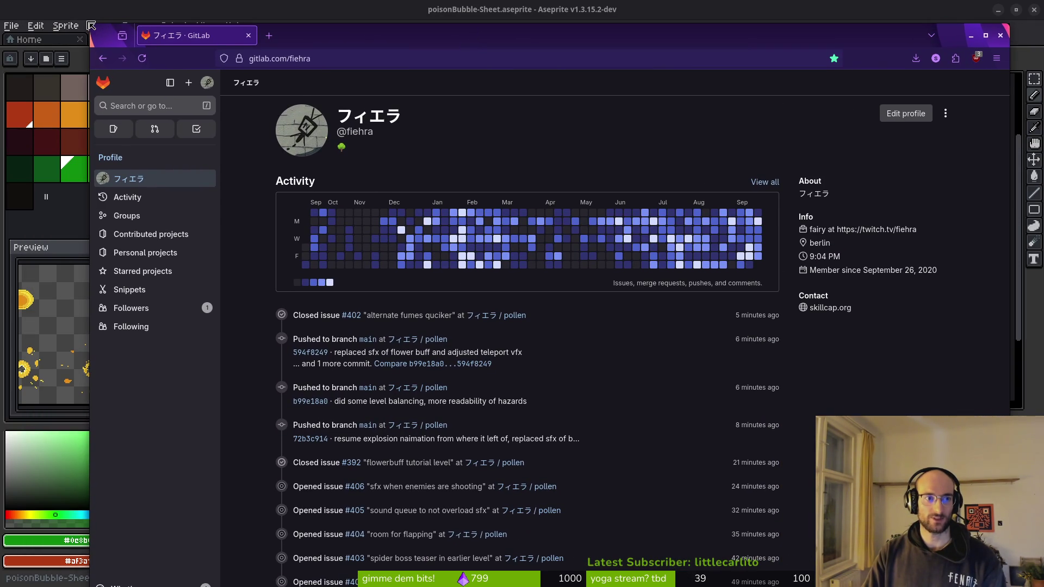
pyautogui.moveTo(91, 25)
pyautogui.mouseDown()
pyautogui.moveTo(384, 175)
pyautogui.moveTo(398, 133)
pyautogui.moveTo(389, 57)
pyautogui.mouseUp()
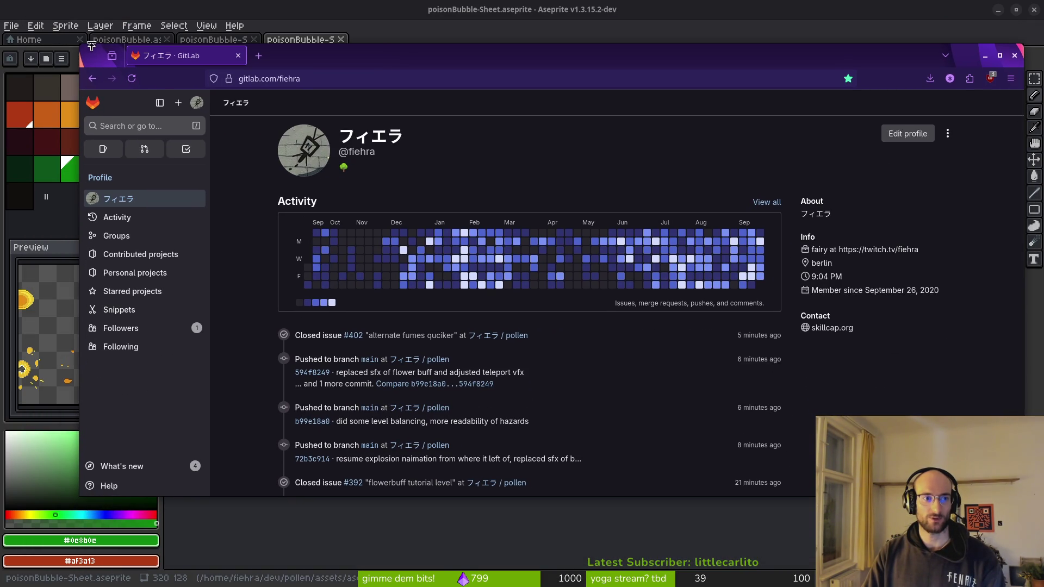
pyautogui.moveTo(83, 44); pyautogui.dragTo(198, 10)
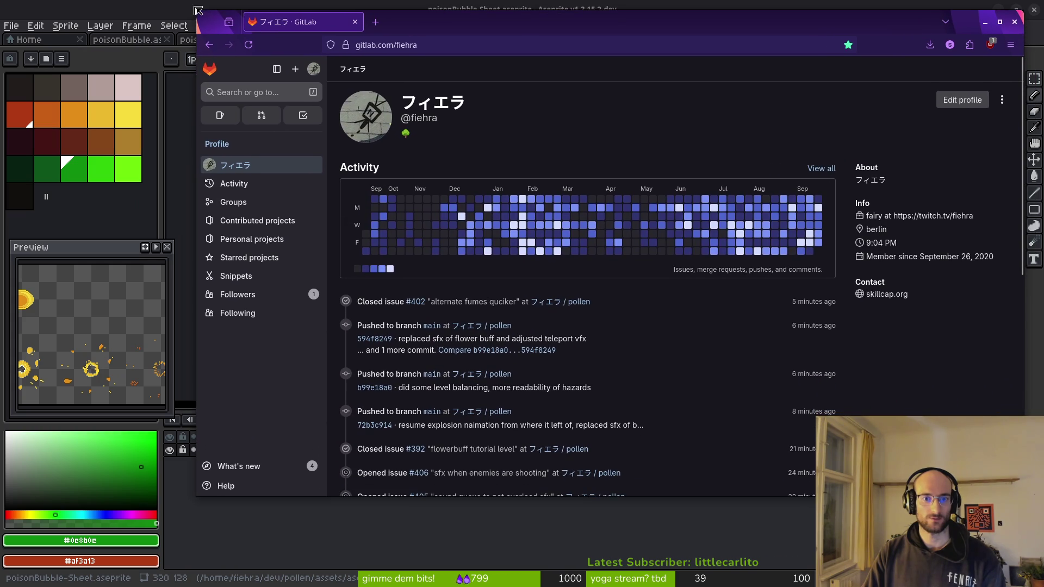
pyautogui.moveTo(515, 38); pyautogui.dragTo(501, 70)
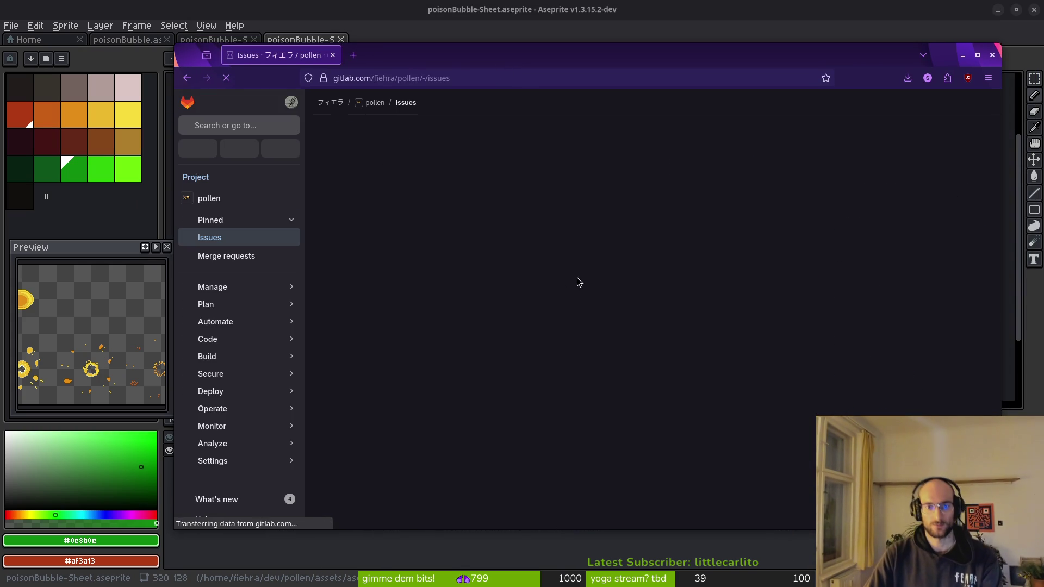
# - Create the pollen issue 'gpu particle trail when flies are dashing' with the vfx label
pyautogui.click(941, 130)
pyautogui.write('gpu particle trail when flies are dashing')
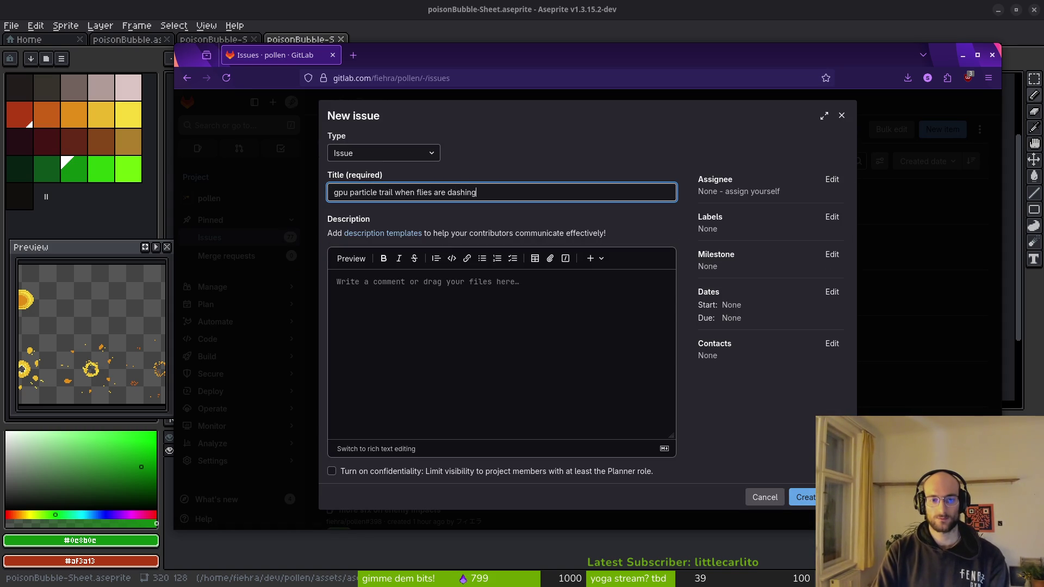
pyautogui.click(830, 216)
pyautogui.scroll(-2, 790, 303)
pyautogui.click(750, 366)
pyautogui.click(781, 468)
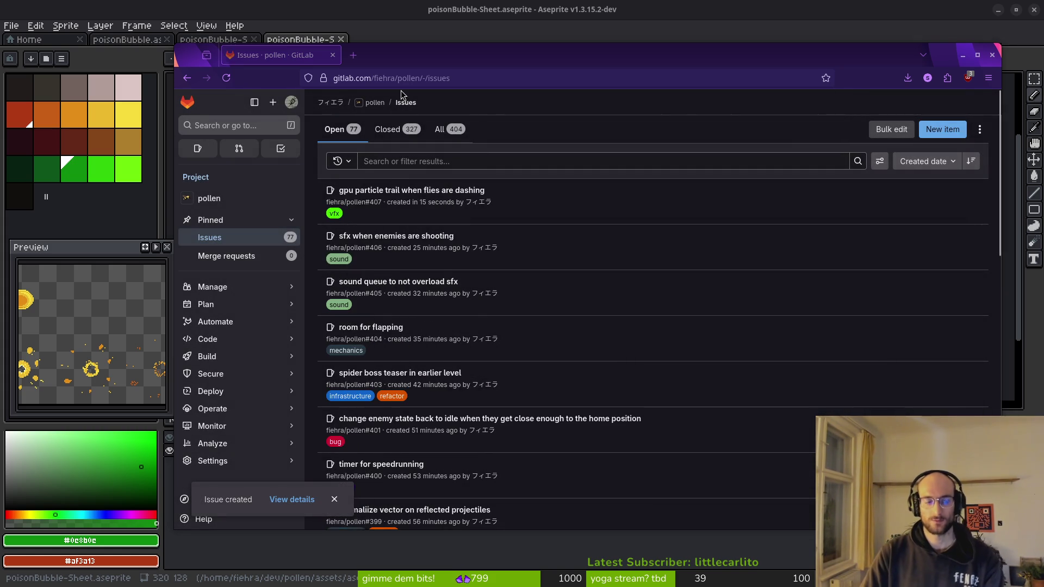
pyautogui.click(378, 10)
pyautogui.press('i')
pyautogui.hotkey('alt', 'Tab')
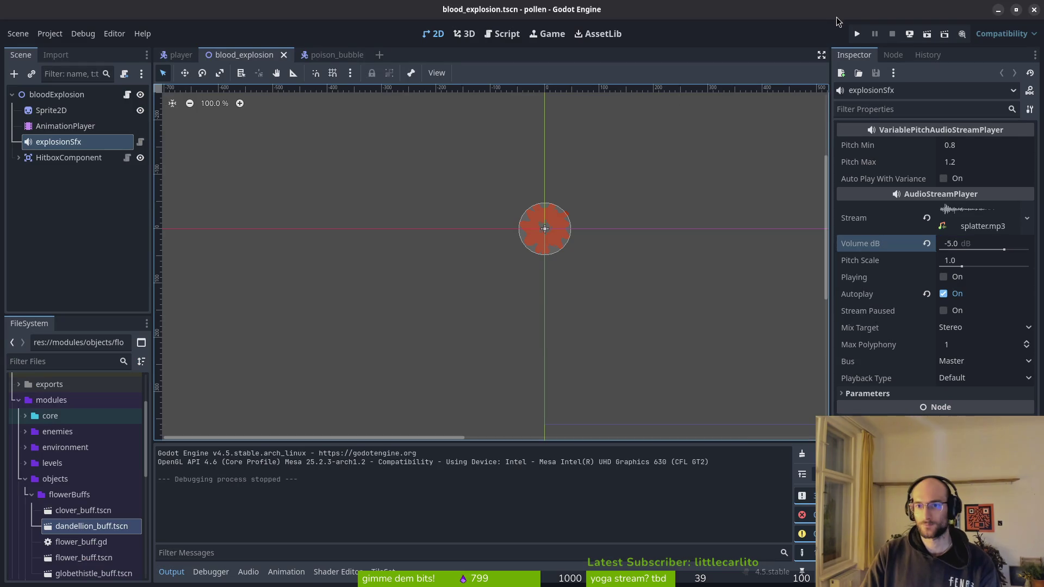
# - Relaunch the game, start from the main menu, and navigate the level select to enter level 2
pyautogui.click(857, 33)
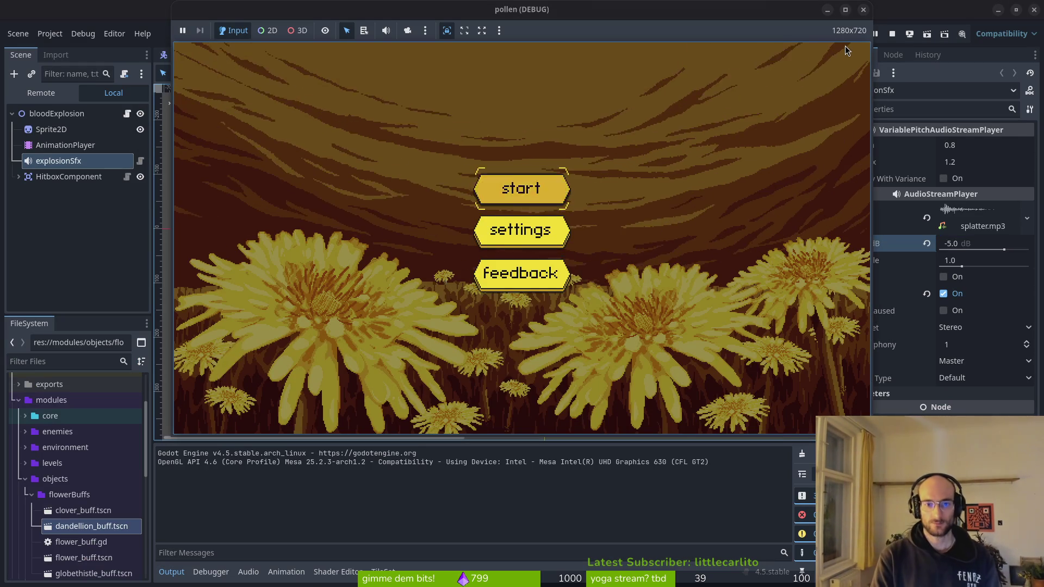
pyautogui.press('Return')
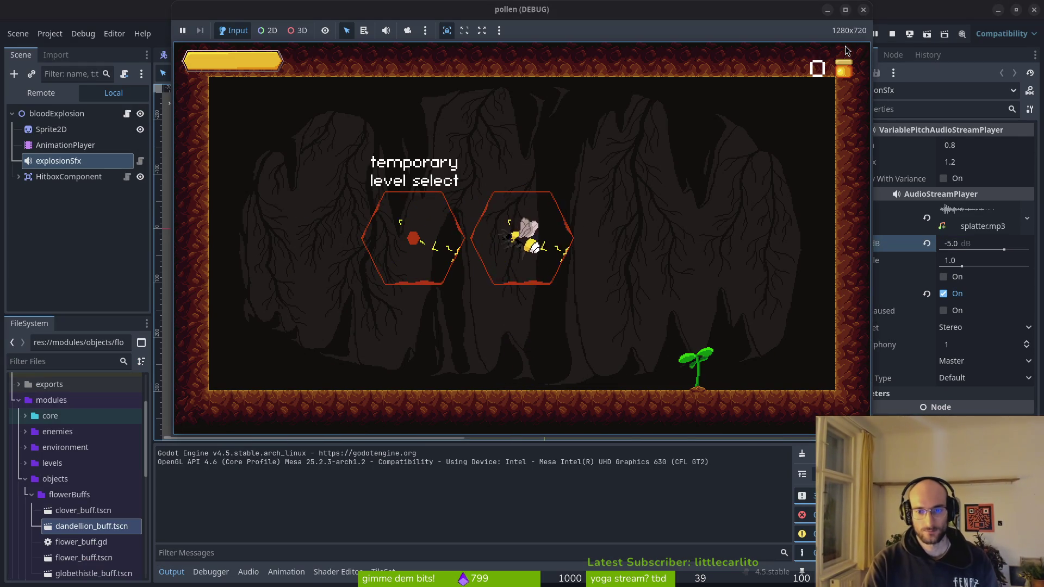
pyautogui.press('Left')
pyautogui.press('Up')
pyautogui.press('Right')
pyautogui.press('Up')
pyautogui.press('Right')
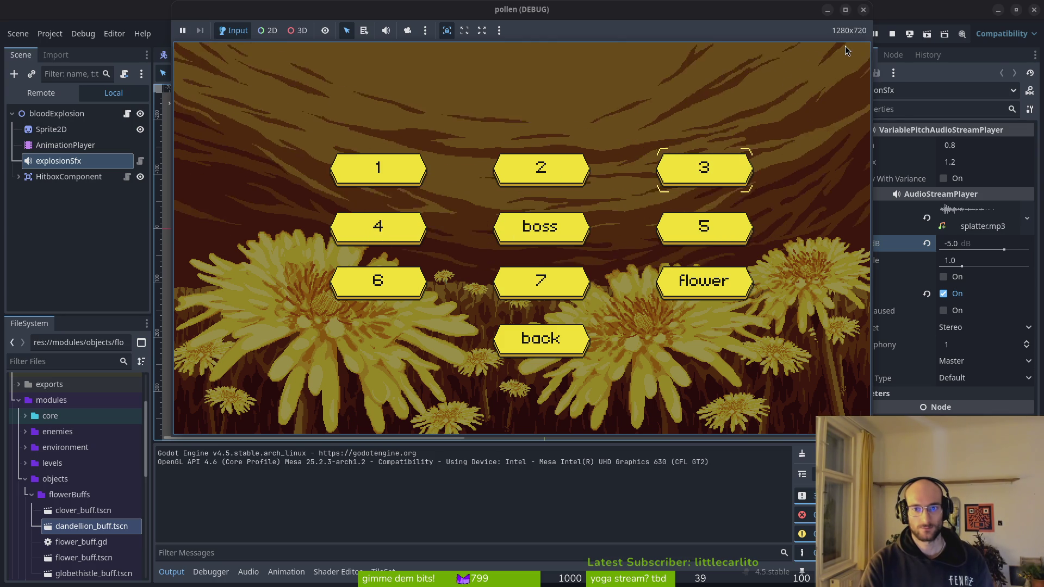
pyautogui.press('Left')
pyautogui.press('Return')
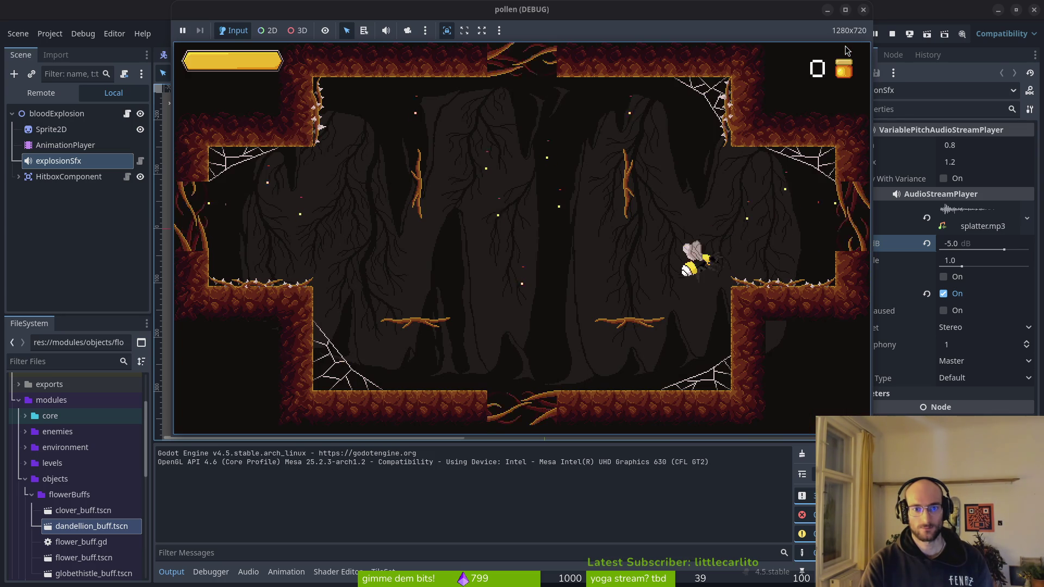
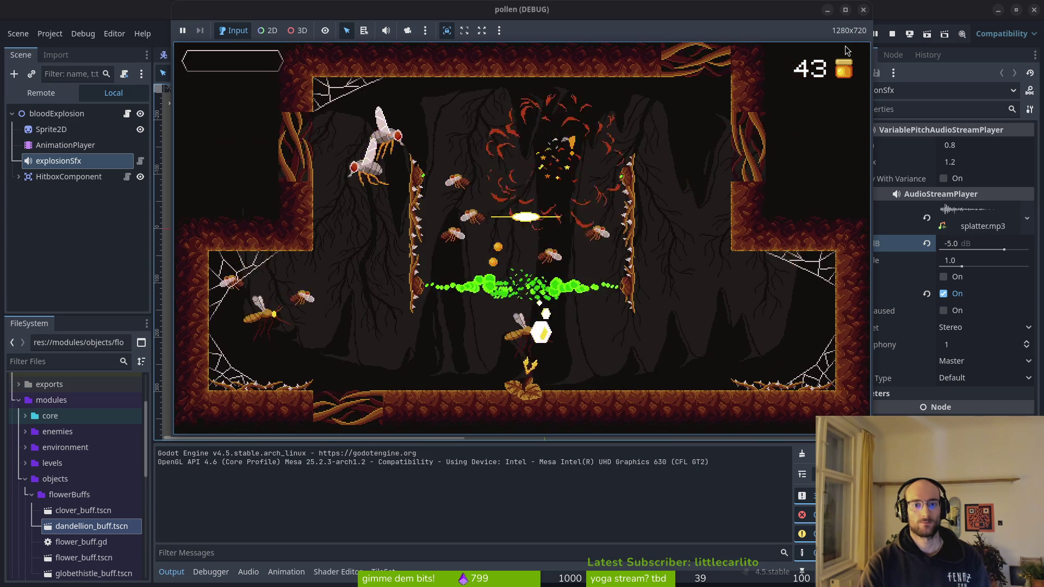
# - Stop the running pollen game, glance at the GitLab issues, and close the browser window
pyautogui.press('F8')
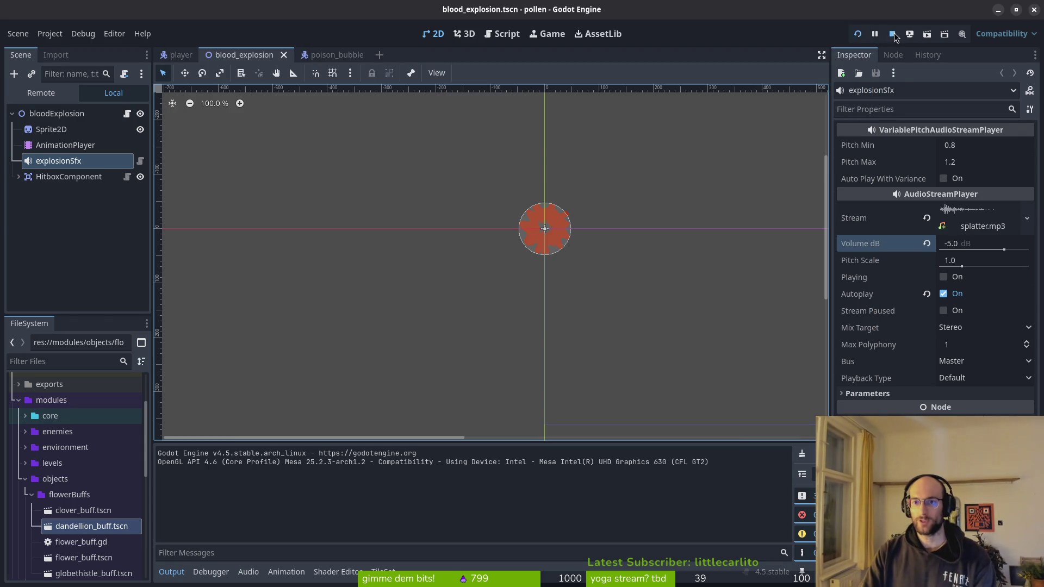
pyautogui.hotkey('alt', 'Tab')
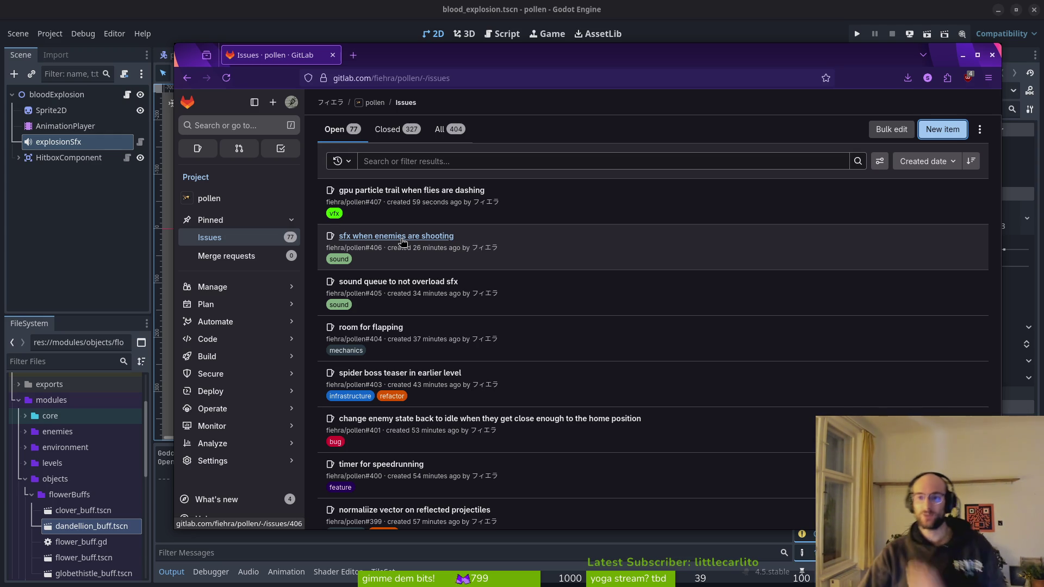
pyautogui.click(992, 55)
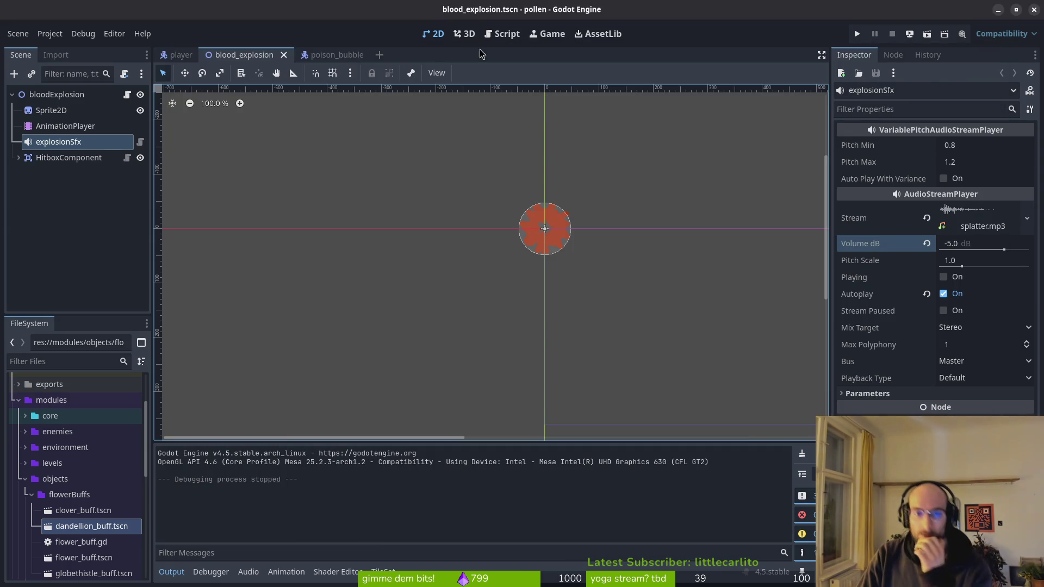
# - Quick-open the level_background.tscn and hud_canvas.tscn scenes to check the HUD
pyautogui.hotkey('ctrl', 'shift', 'o')
pyautogui.write('level_background')
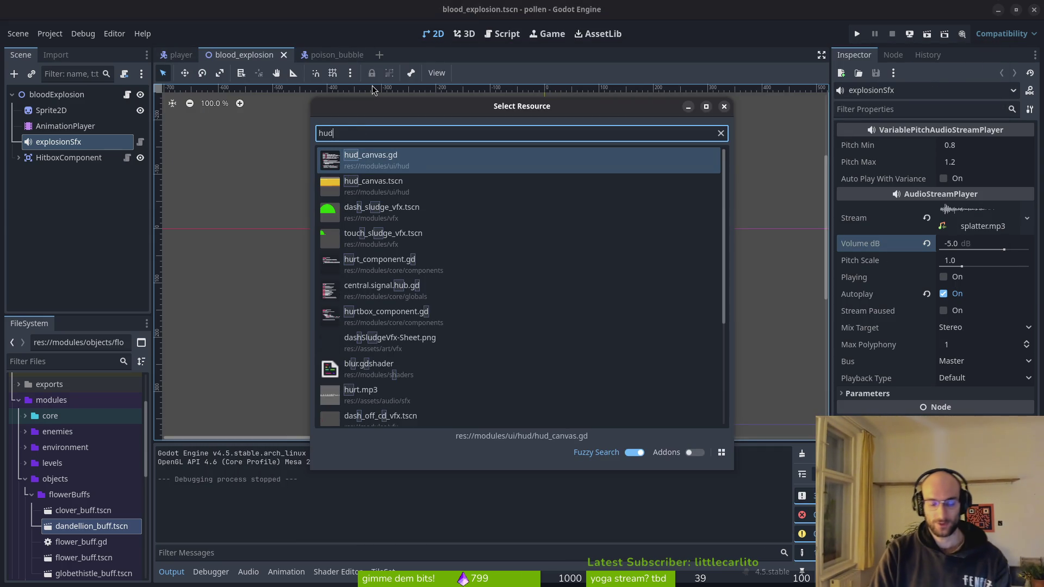
pyautogui.press('Return')
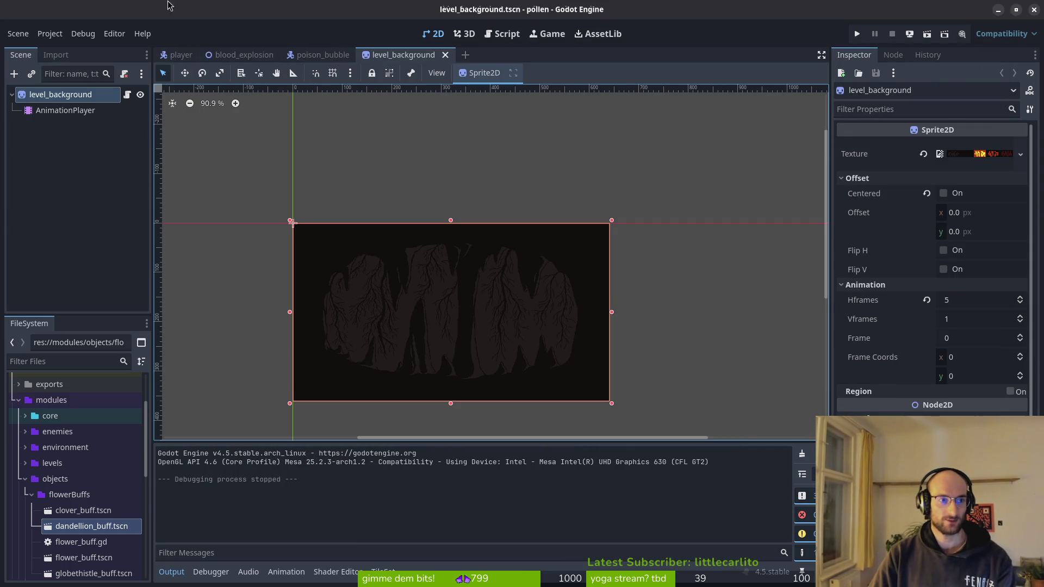
pyautogui.hotkey('alt', 'shift', 'o')
pyautogui.write('hudt')
pyautogui.press('BackSpace')
pyautogui.write('_canvas')
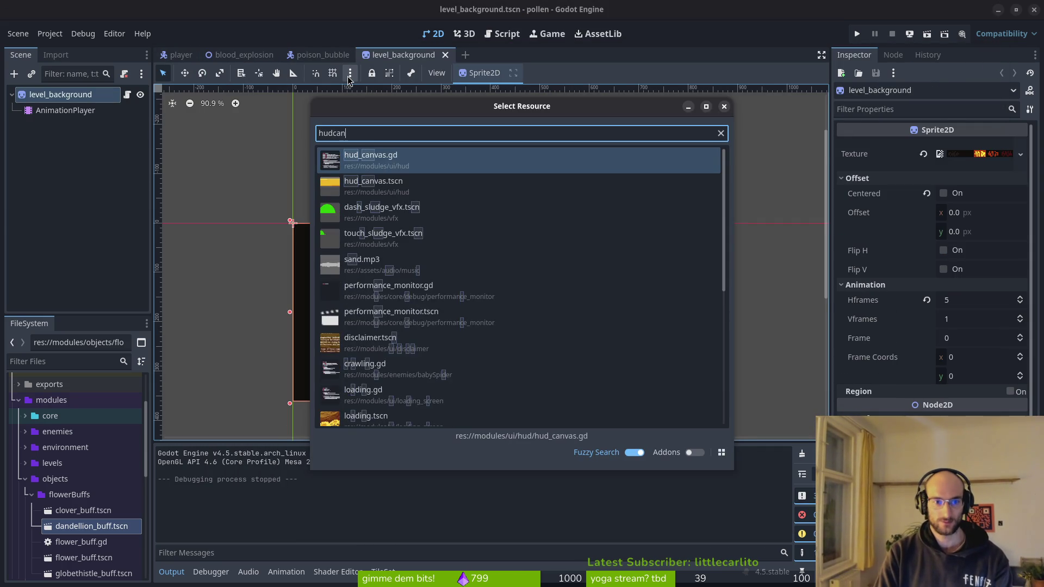
pyautogui.press('Return')
pyautogui.scroll(-8, 568, 279)
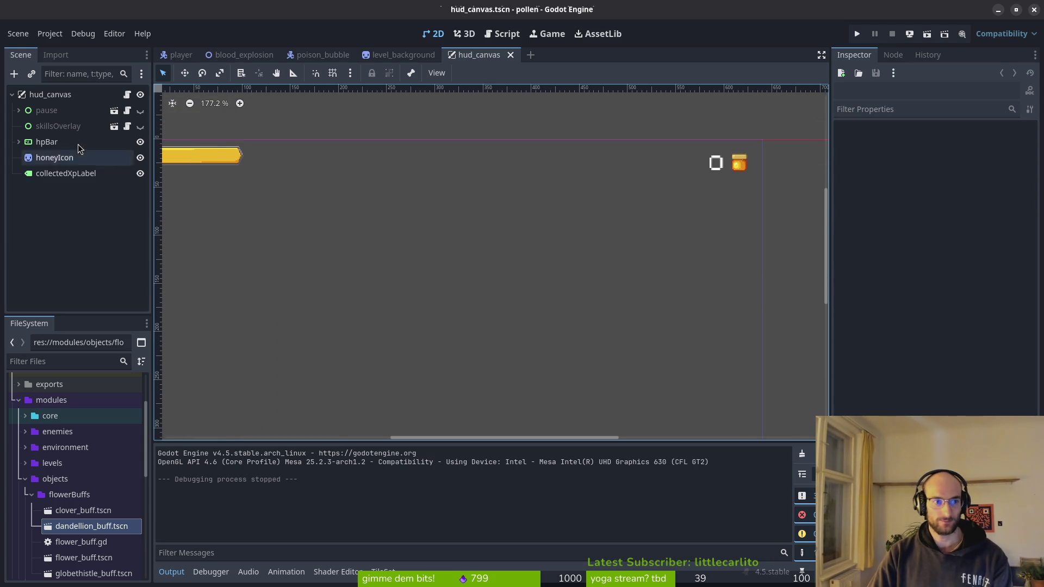
# - Switch to the terminal and change into the dev/dinolife folder
pyautogui.press('super')
pyautogui.press('Escape')
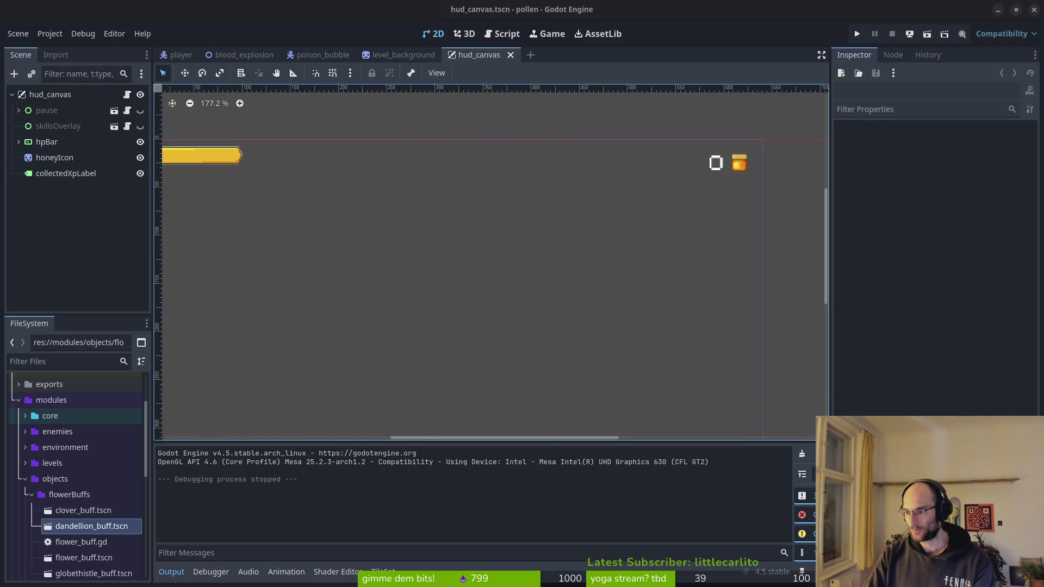
pyautogui.press('super')
pyautogui.press('Escape')
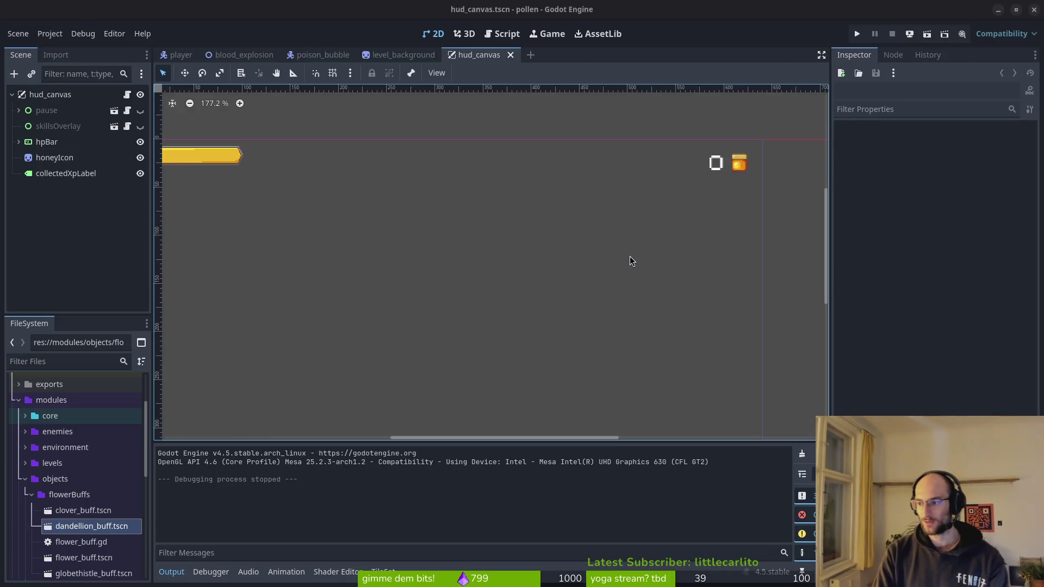
pyautogui.hotkey('alt', 'Tab')
pyautogui.write('cd dev/dinolife/')
pyautogui.press('Return')
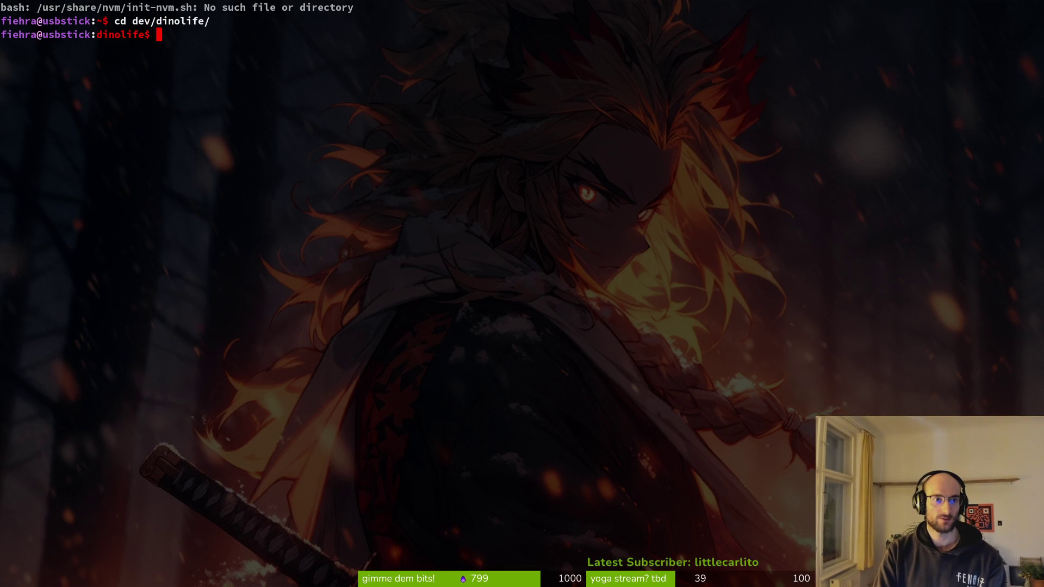
# - List the dinolife files, launch Neovim, and open ui/HUD/hud.gd from the file finder
pyautogui.write('ls')
pyautogui.press('Return')
pyautogui.write('v')
pyautogui.press('Return')
pyautogui.write('timer')
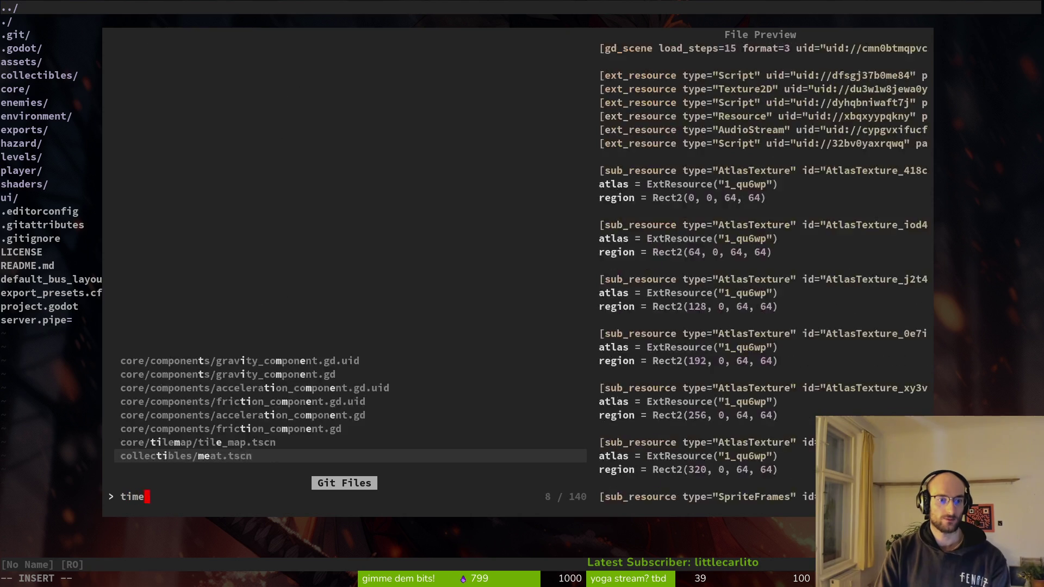
pyautogui.press('BackSpace')
pyautogui.press('BackSpace')
pyautogui.press('BackSpace')
pyautogui.write('hud')
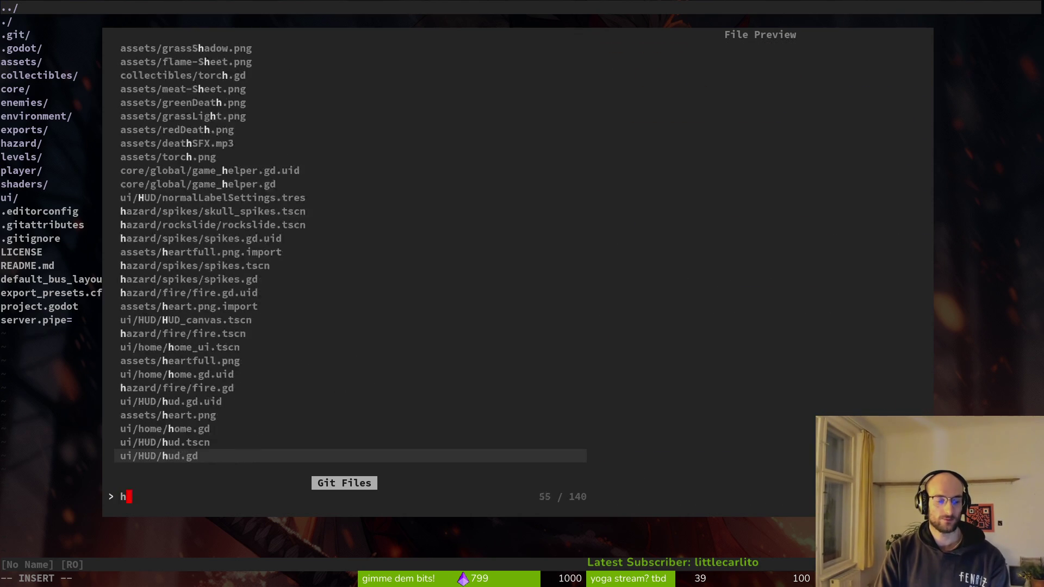
pyautogui.press('Return')
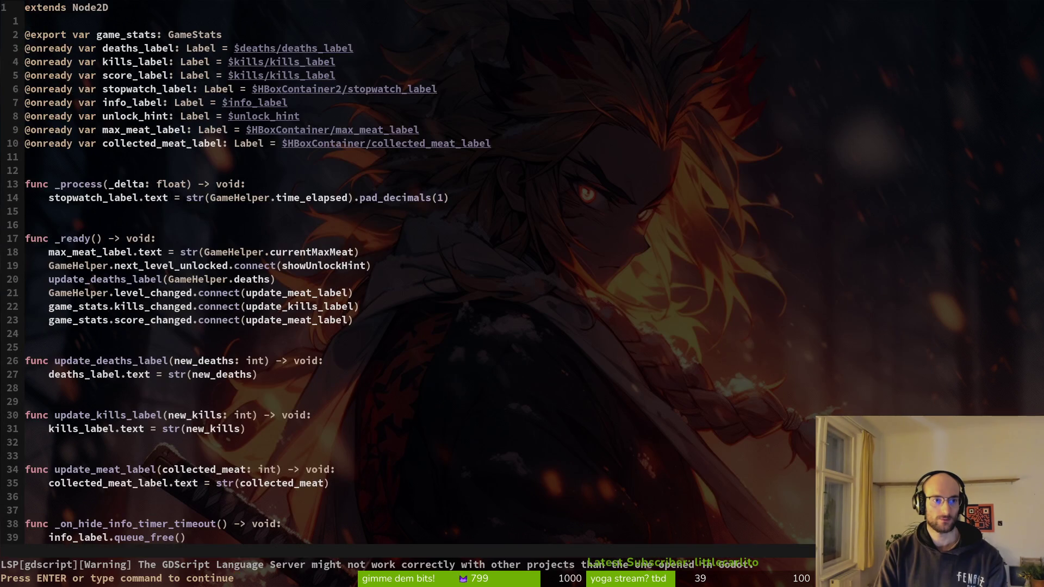
pyautogui.press('Return')
# - Review the HUD labels and preview game_stats.gd in the file finder without opening it
pyautogui.press('j')
pyautogui.press('j')
pyautogui.press('j')
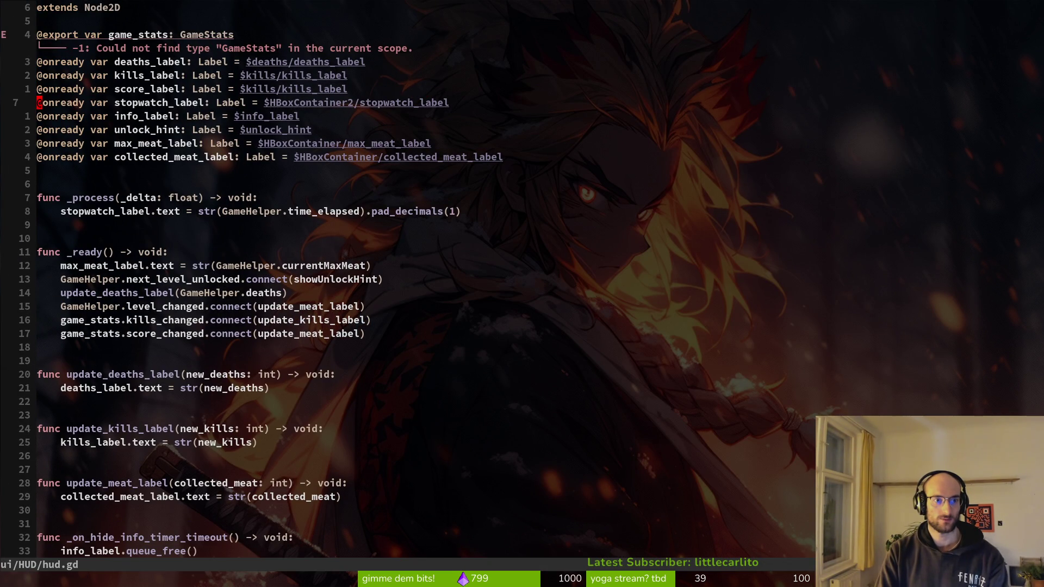
pyautogui.press('k')
pyautogui.press('k')
pyautogui.press('k')
pyautogui.hotkey('ctrl', 'p')
pyautogui.write('gamestat')
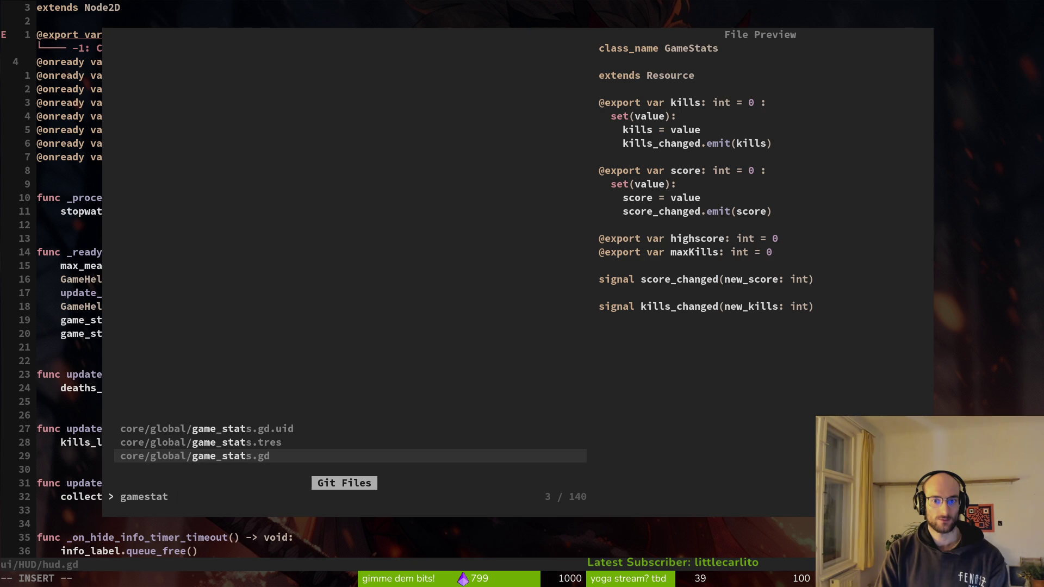
pyautogui.press('Escape')
pyautogui.press('j')
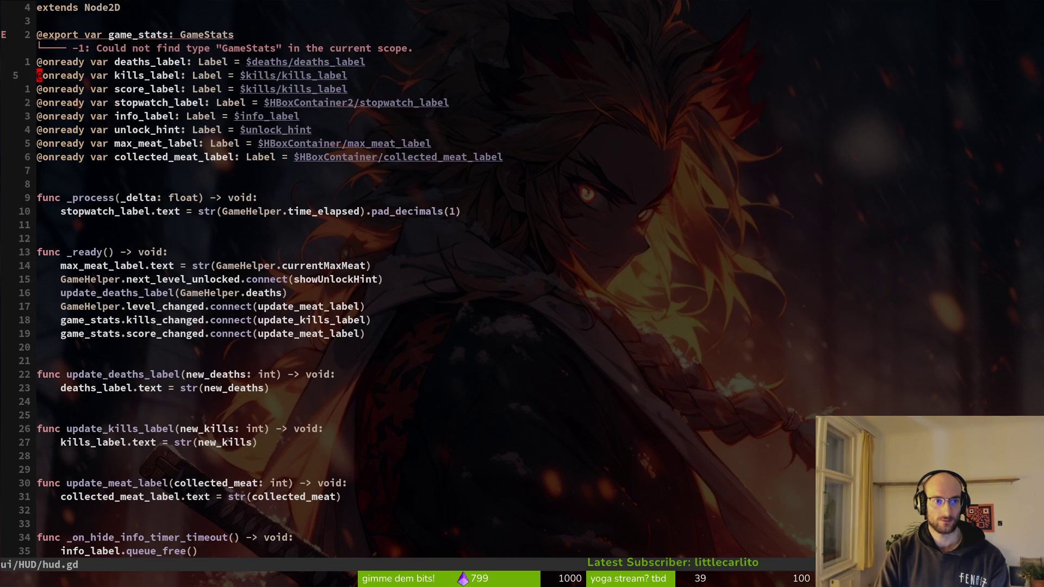
pyautogui.hotkey('ctrl', 'p')
pyautogui.write('gamsta')
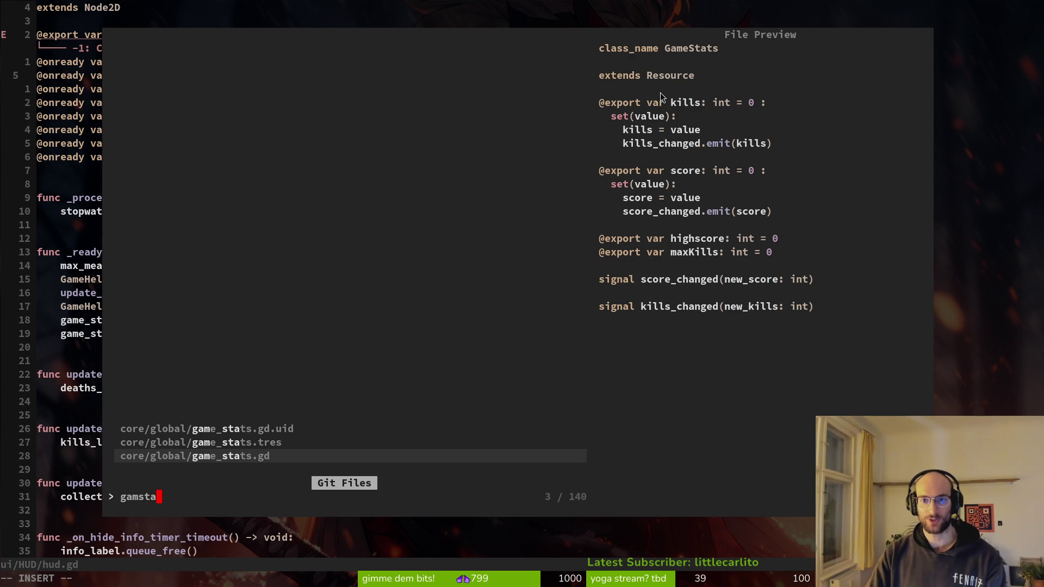
pyautogui.press('Escape')
pyautogui.press('Escape')
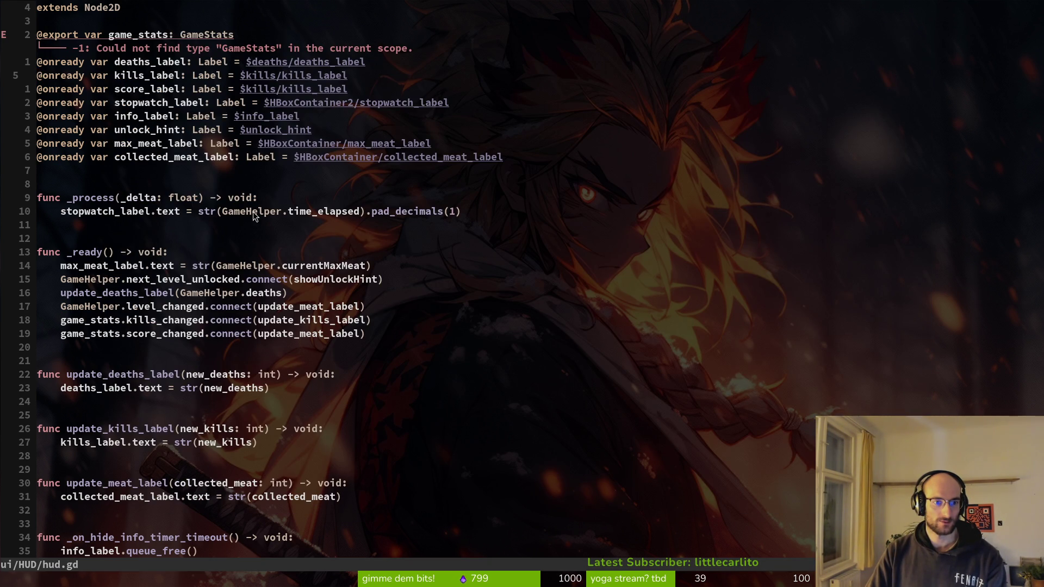
# - Yank the stopwatch_label line and quit Neovim with :q
pyautogui.press('j')
pyautogui.press('j')
pyautogui.press('y')
pyautogui.press('y')
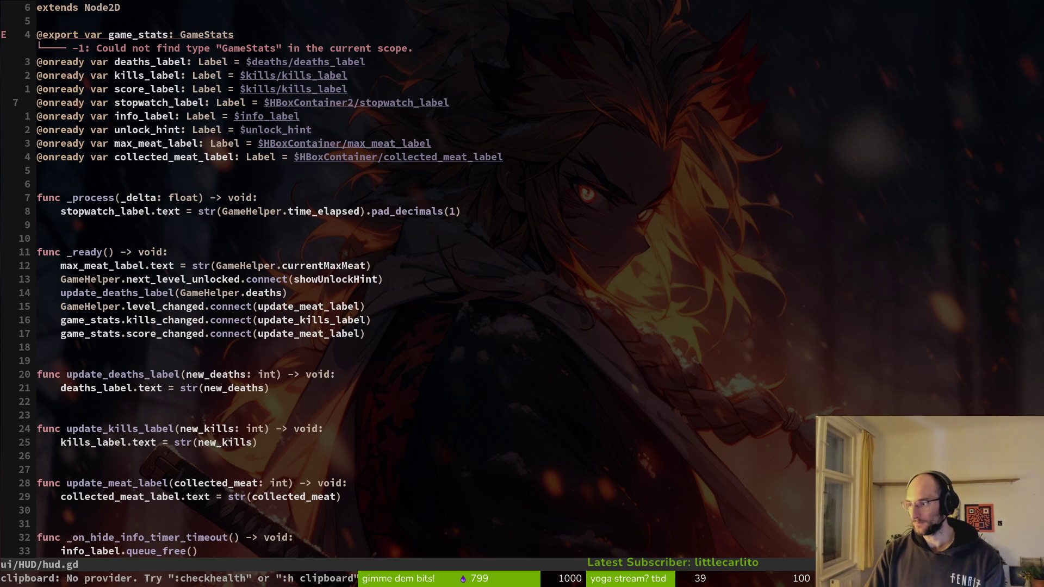
pyautogui.write(':q')
pyautogui.press('Return')
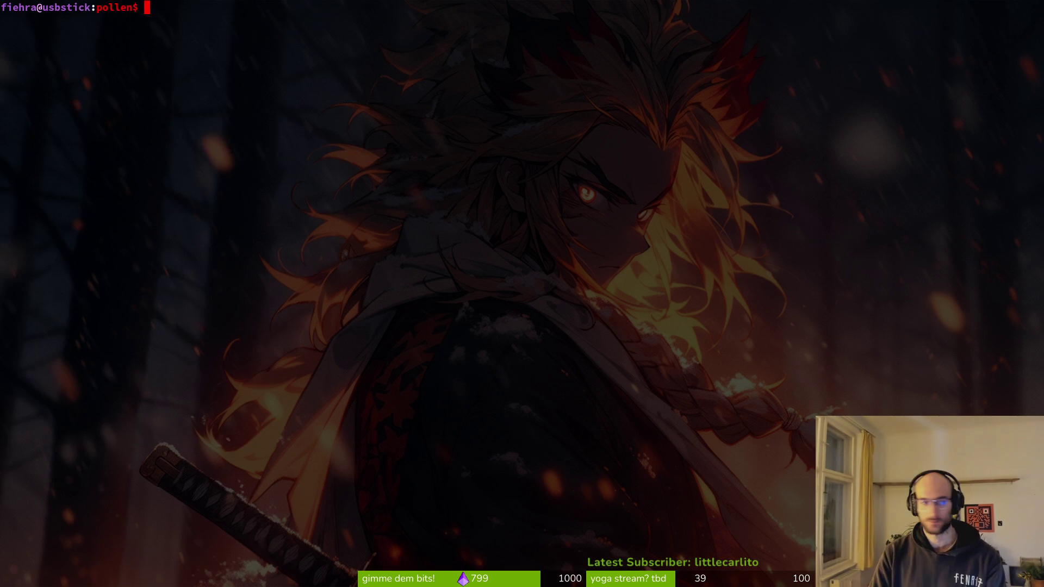
# - Relaunch Neovim in pollen, open hud_canvas.gd, and test-paste then undo at line 7
pyautogui.write('nvim')
pyautogui.press('Return')
pyautogui.hotkey('ctrl', 'p')
pyautogui.write('hud_c')
pyautogui.press('Return')
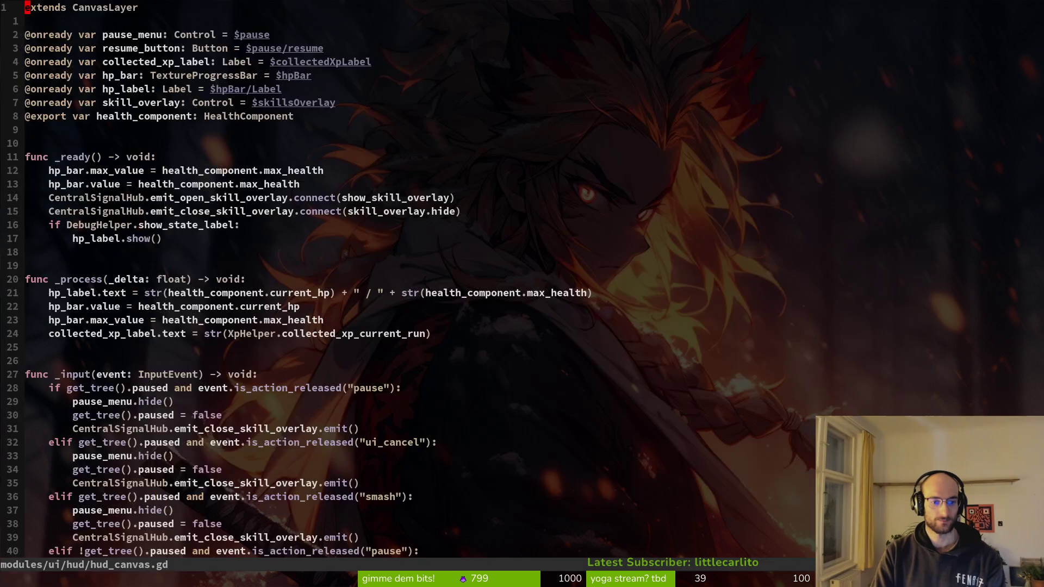
pyautogui.press('j')
pyautogui.press('j')
pyautogui.press('j')
pyautogui.press('p')
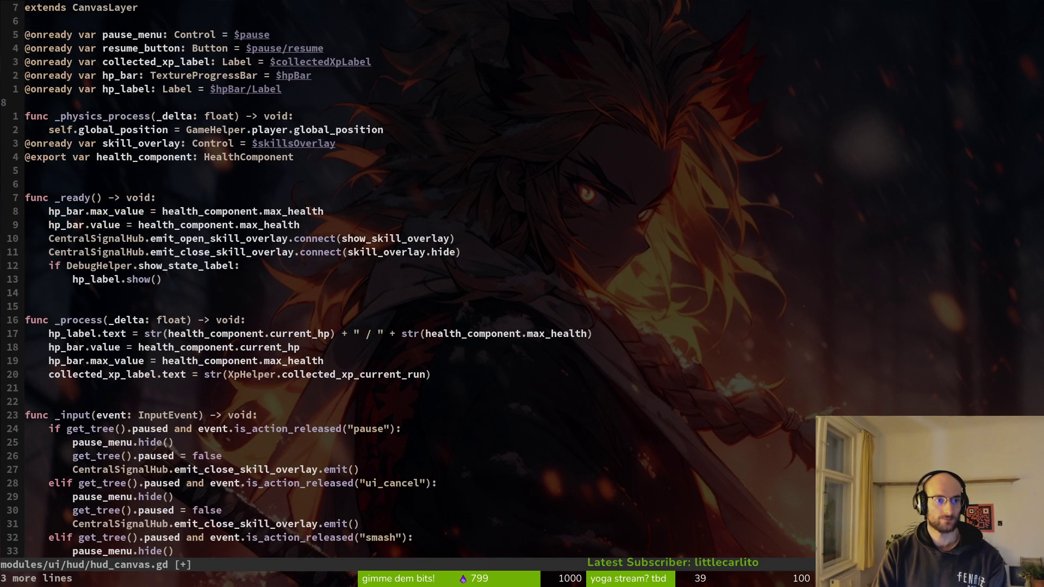
pyautogui.press('u')
# - Jump between hud.gd and hud_canvas.gd trying to copy and paste the stopwatch_label line
pyautogui.hotkey('ctrl', 'o')
pyautogui.hotkey('shift', 'v')
pyautogui.press('Escape')
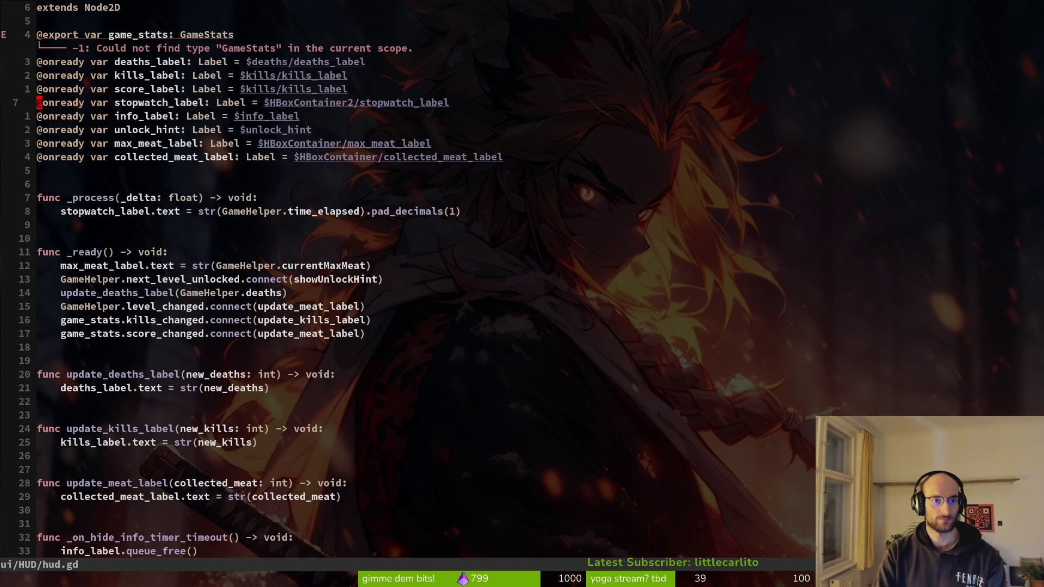
pyautogui.hotkey('ctrl', 'i')
pyautogui.press('p')
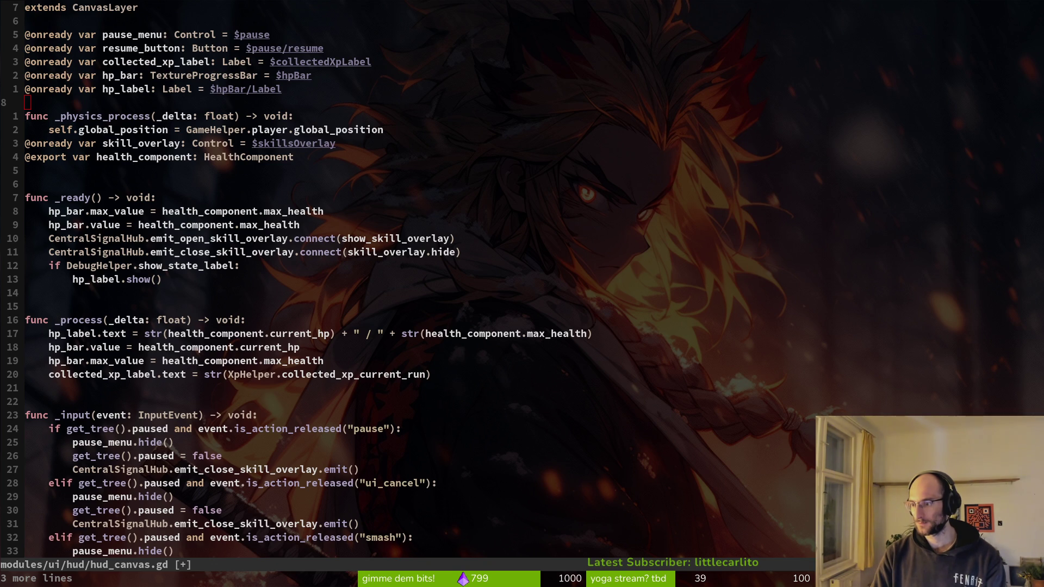
pyautogui.hotkey('ctrl', 'o')
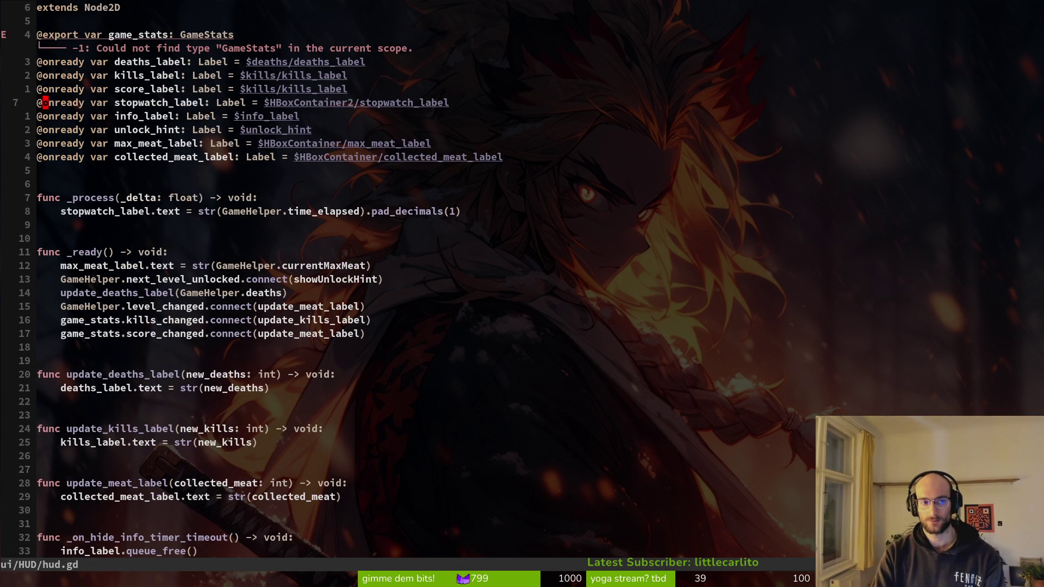
pyautogui.hotkey('shift', 'v')
pyautogui.press('Escape')
pyautogui.press('u')
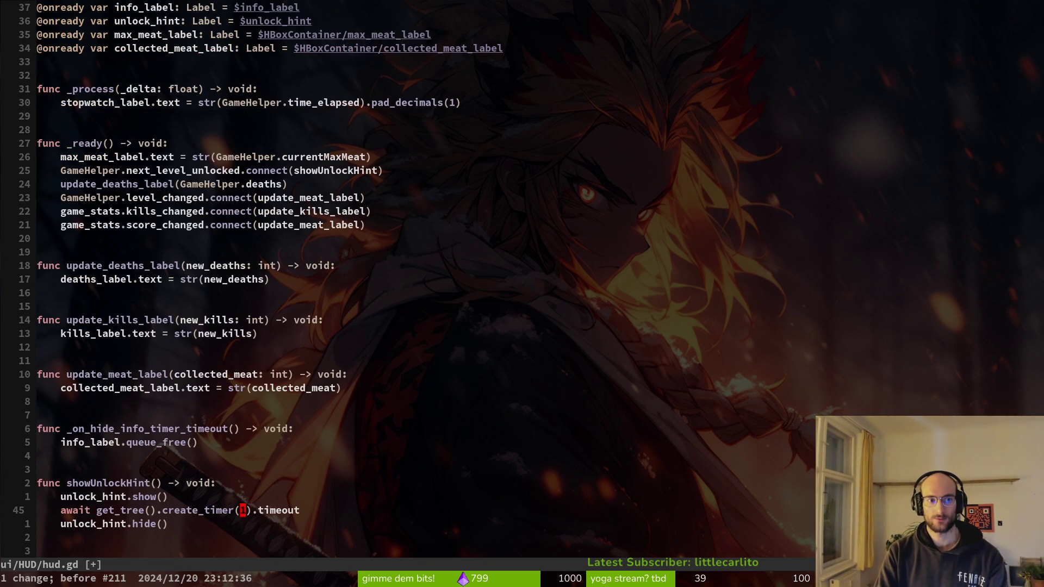
pyautogui.hotkey('ctrl', 'r')
pyautogui.hotkey('ctrl', 'r')
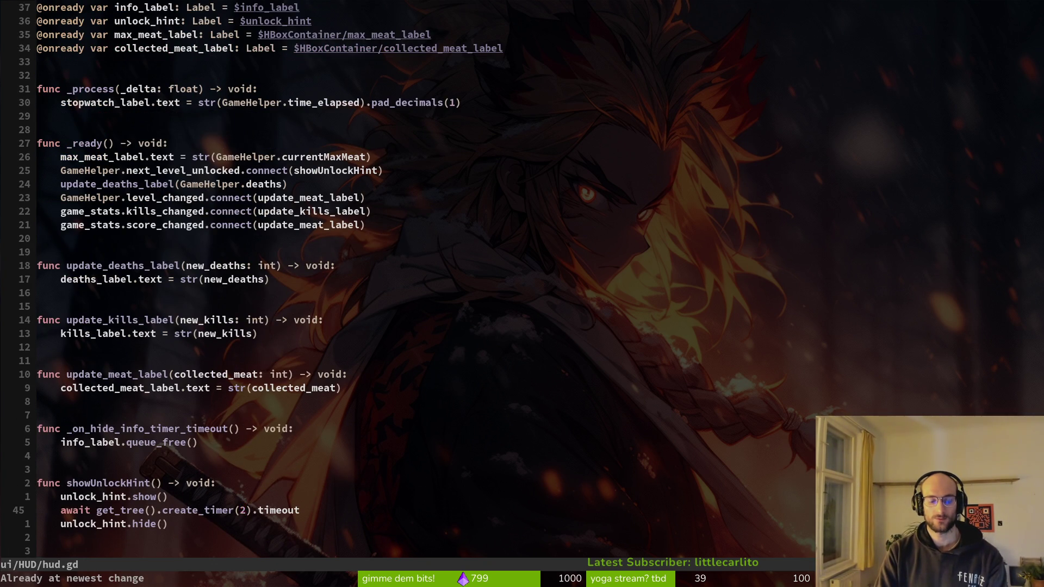
# - Select the stopwatch_label line in hud.gd, paste into hud_canvas.gd, and undo the duplicate paste
pyautogui.press('g')
pyautogui.press('g')
pyautogui.press('j')
pyautogui.press('j')
pyautogui.press('j')
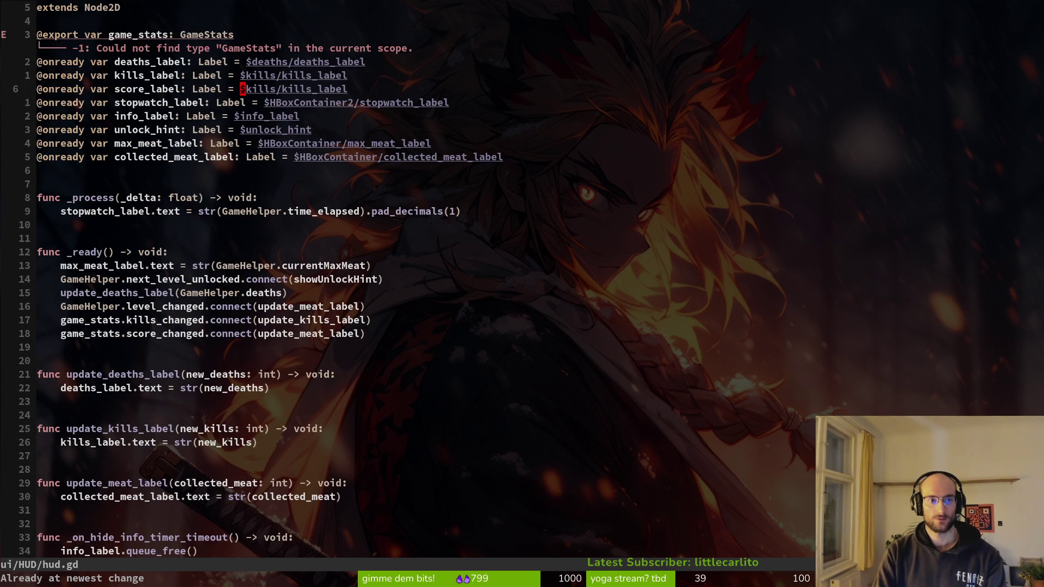
pyautogui.press('j')
pyautogui.hotkey('shift', 'v')
pyautogui.press('Escape')
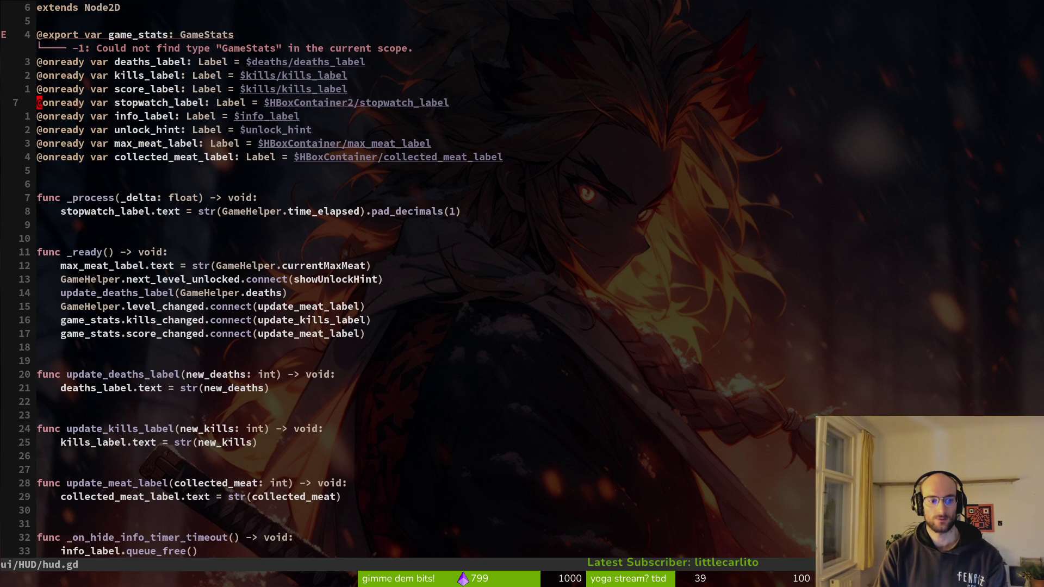
pyautogui.hotkey('ctrl', '6')
pyautogui.press('p')
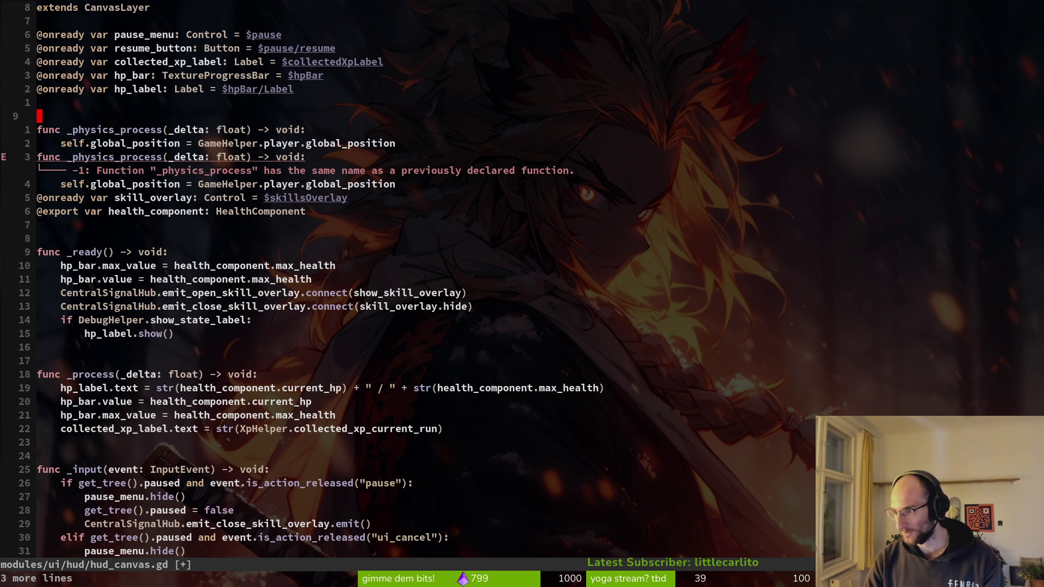
pyautogui.press('u')
pyautogui.press('u')
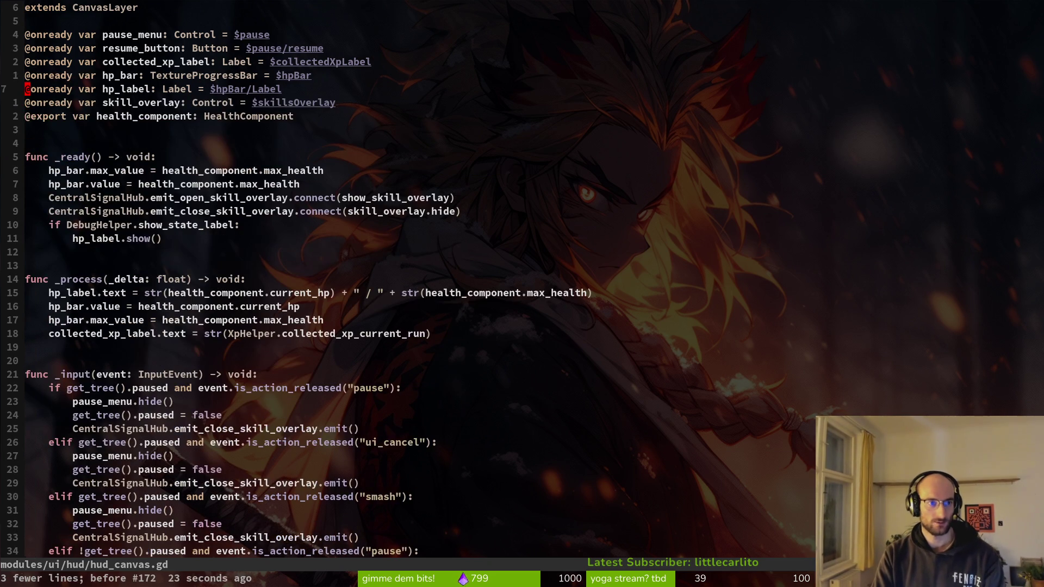
# - Yank the stopwatch_label line, paste and undo it, save hud.gd unchanged, then return to hud_canvas.gd
pyautogui.hotkey('ctrl', '6')
pyautogui.hotkey('shift', 'v')
pyautogui.press('y')
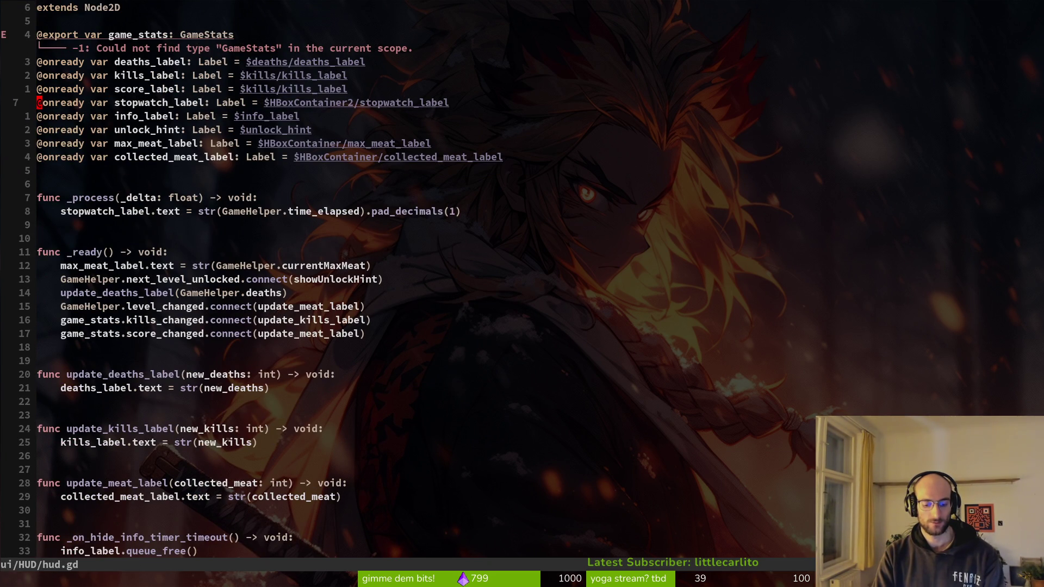
pyautogui.hotkey('shift', 'v')
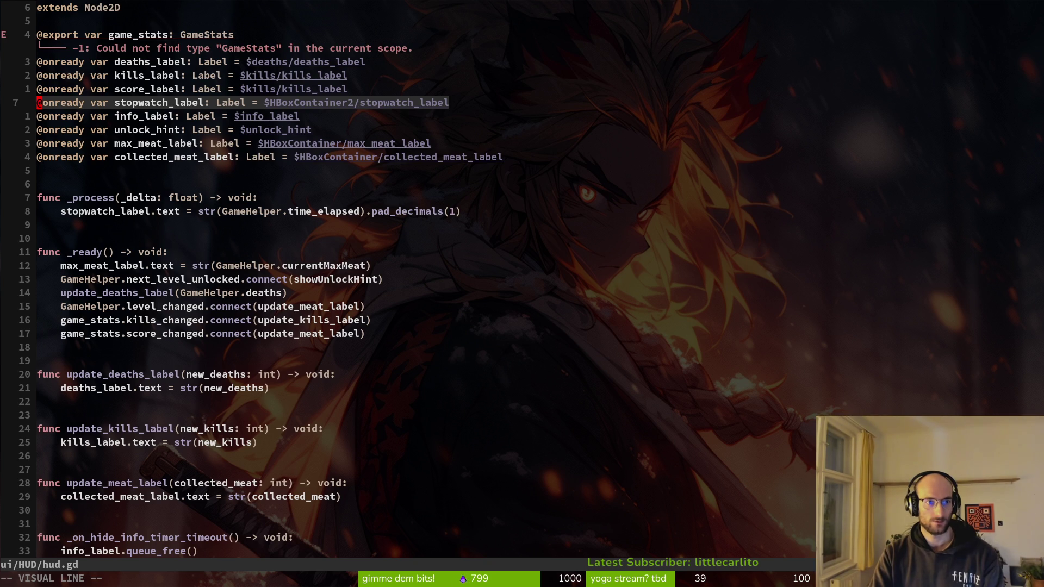
pyautogui.press('y')
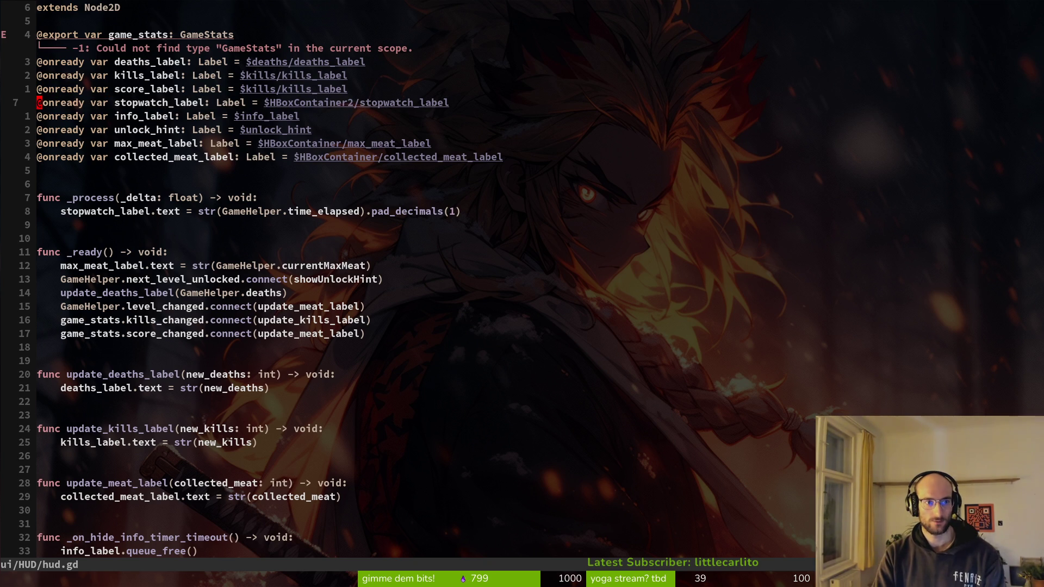
pyautogui.press('p')
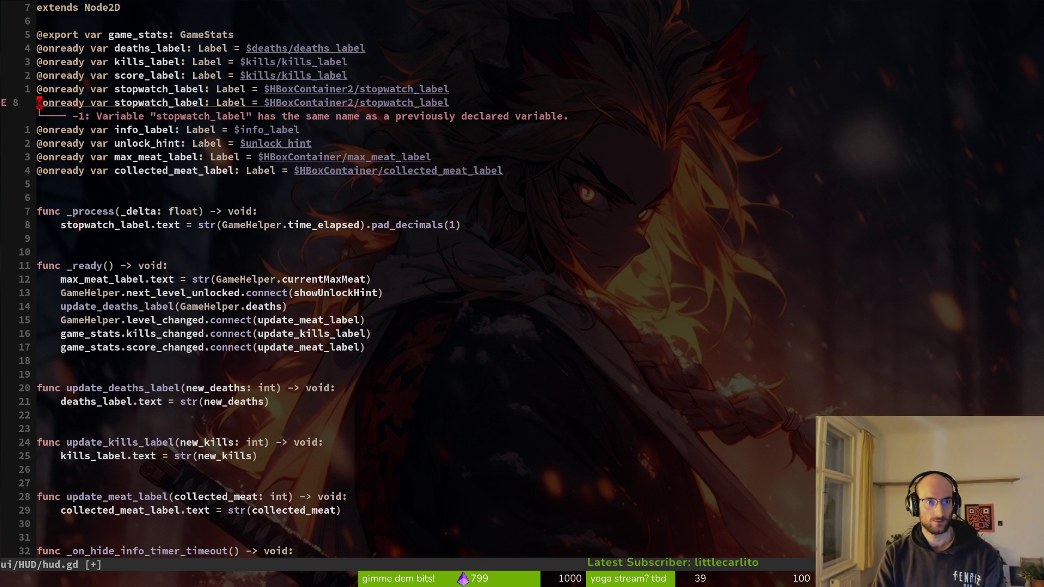
pyautogui.write('u:w')
pyautogui.press('Return')
pyautogui.press('k')
pyautogui.press('k')
pyautogui.press('k')
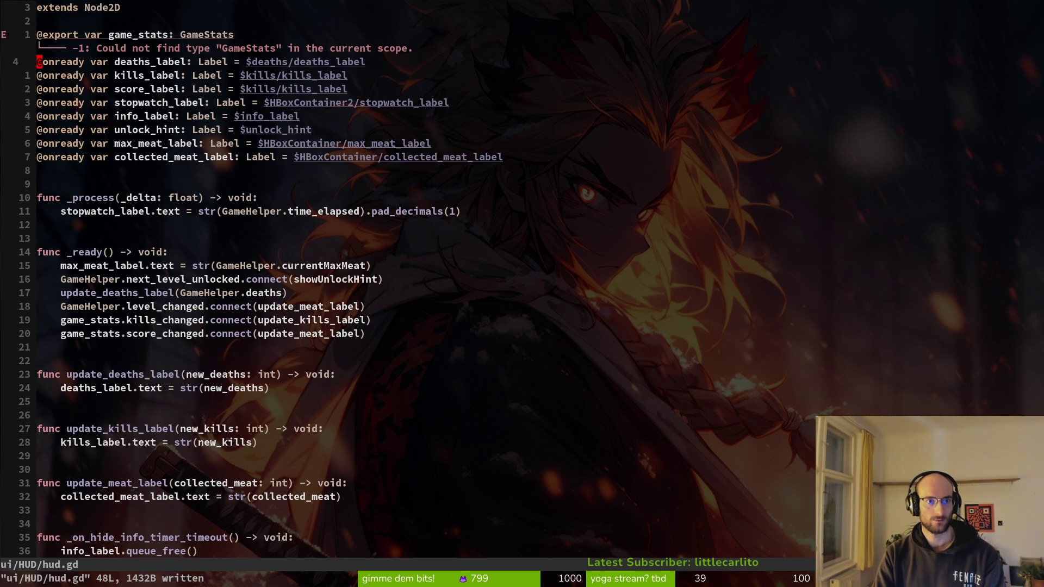
pyautogui.hotkey('ctrl', '6')
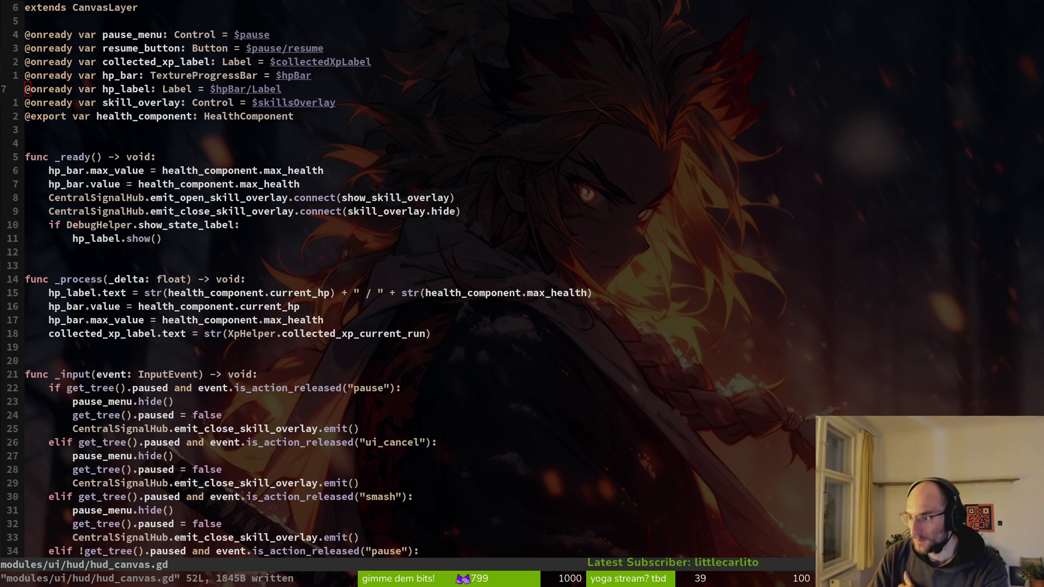
# - Quit Neovim, go to ~/.config/nvim, and open the folder with vim
pyautogui.write(':q')
pyautogui.press('Return')
pyautogui.write('cd')
pyautogui.press('Return')
pyautogui.write('cd .config/nv')
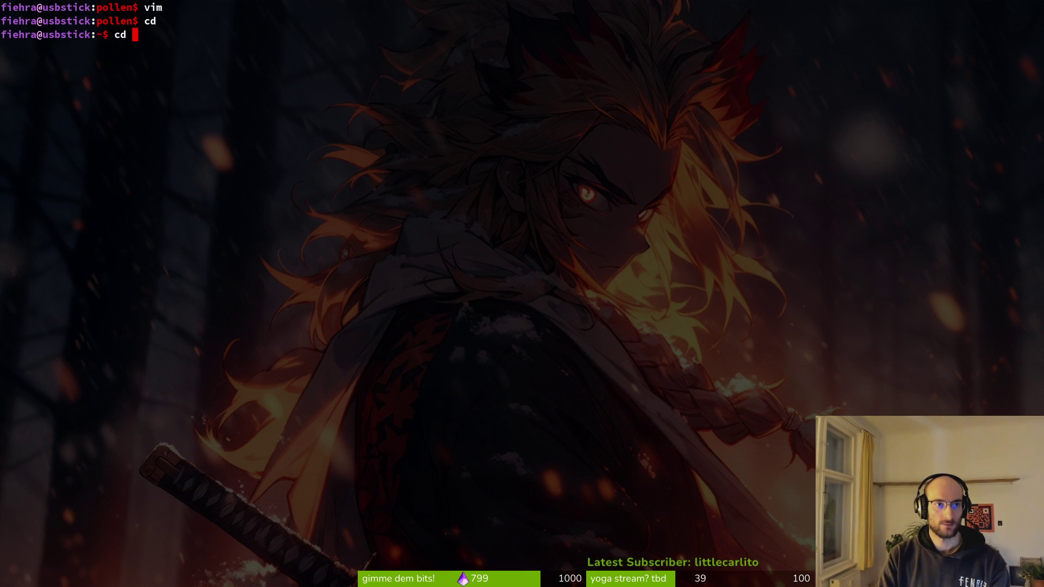
pyautogui.press('Return')
pyautogui.write('cd .config/nvim/')
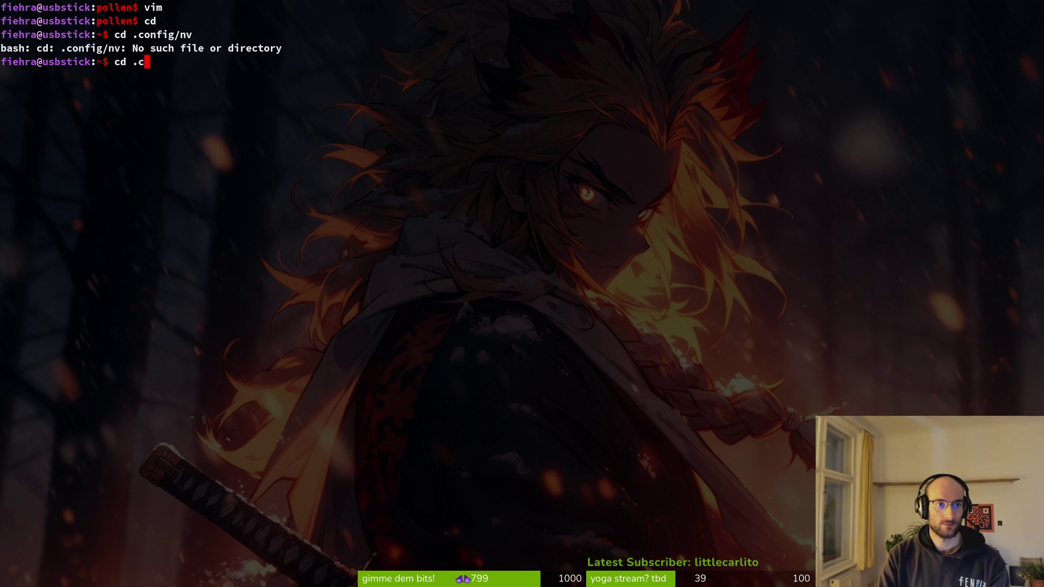
pyautogui.press('Return')
pyautogui.write('vim,.')
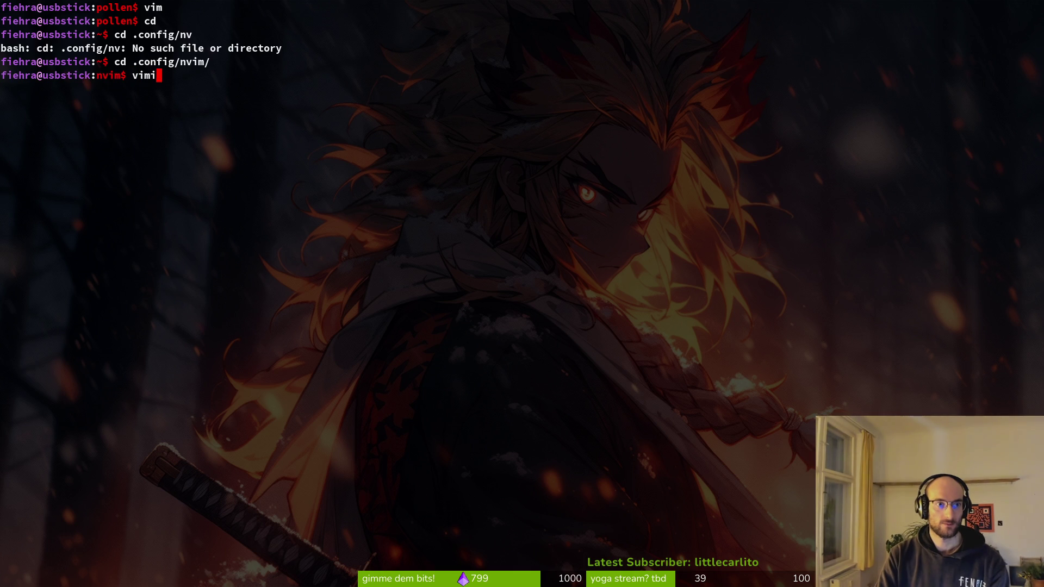
pyautogui.press('Return')
pyautogui.press('Up')
pyautogui.press('BackSpace')
pyautogui.press('BackSpace')
pyautogui.write('.')
pyautogui.press('Return')
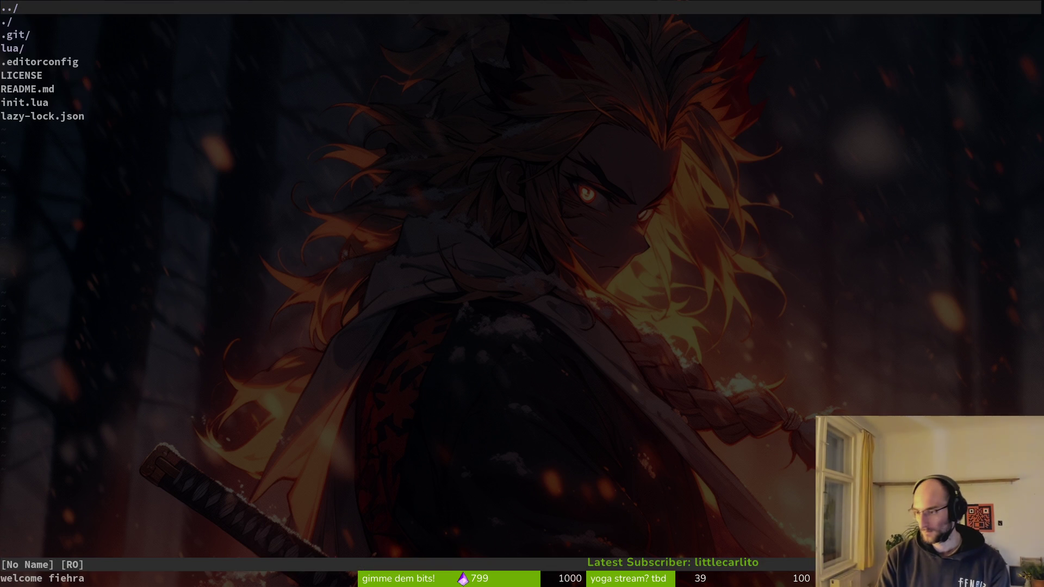
# - Grep the config files for 'clipboard' with Telescope and close the results
pyautogui.press('space')
pyautogui.press('p')
pyautogui.press('s')
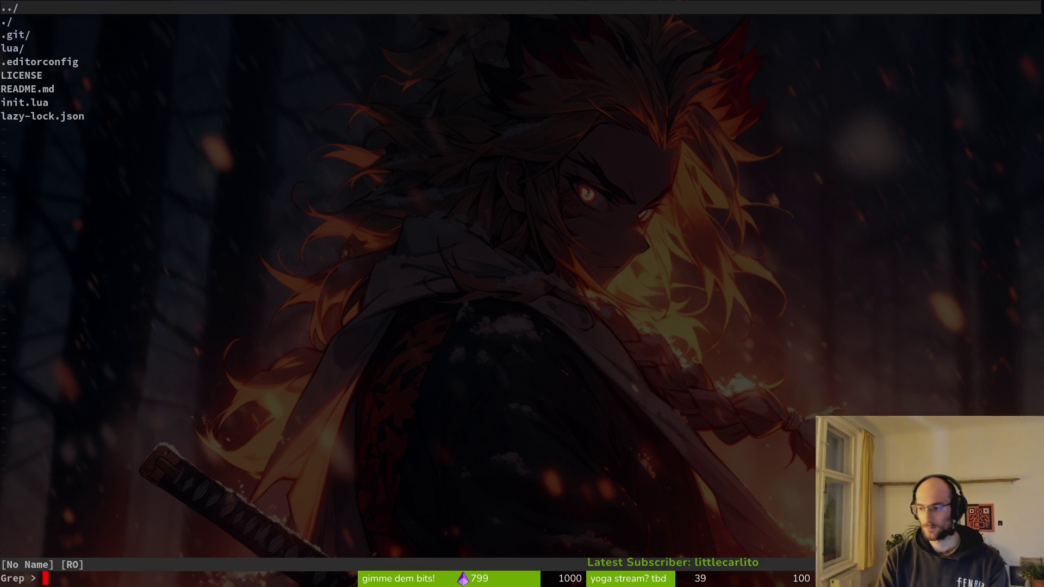
pyautogui.write('clip')
pyautogui.write('rd')
pyautogui.press('Return')
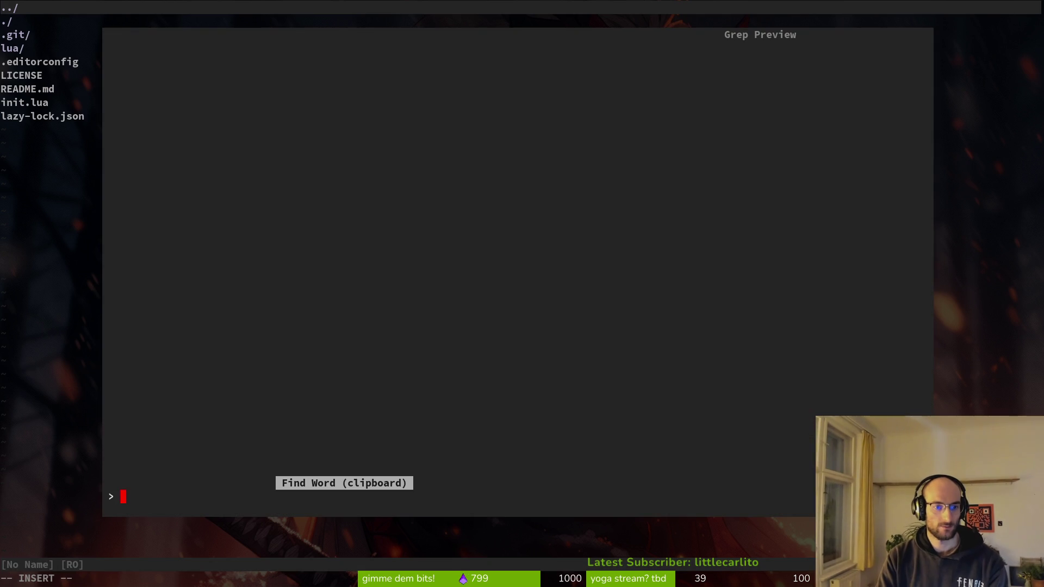
pyautogui.press('Escape')
pyautogui.press('space')
pyautogui.write('psclipboard')
pyautogui.press('Return')
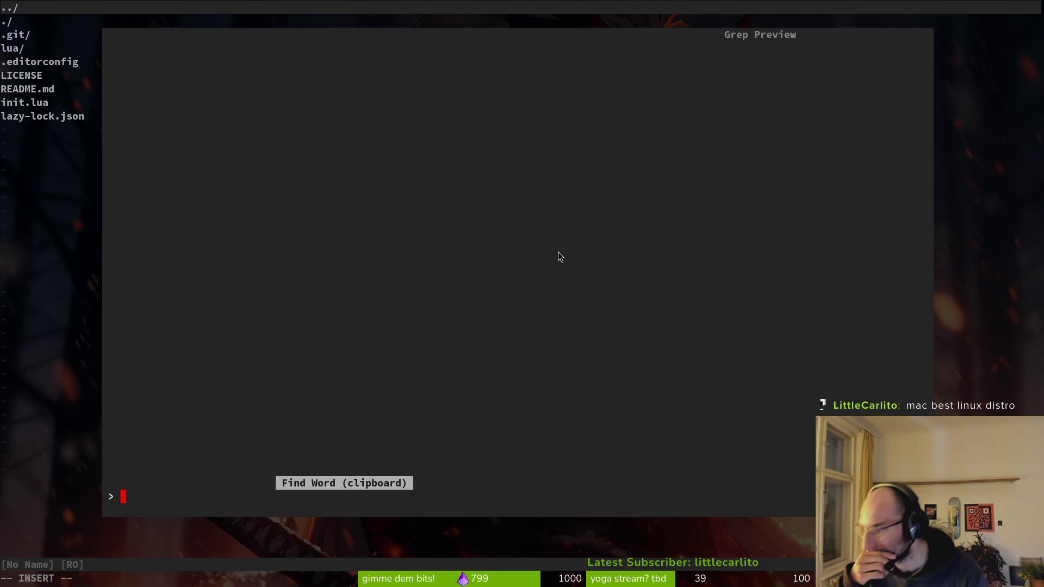
pyautogui.press('Escape')
pyautogui.press('super+Tab')
pyautogui.press('super+Tab')
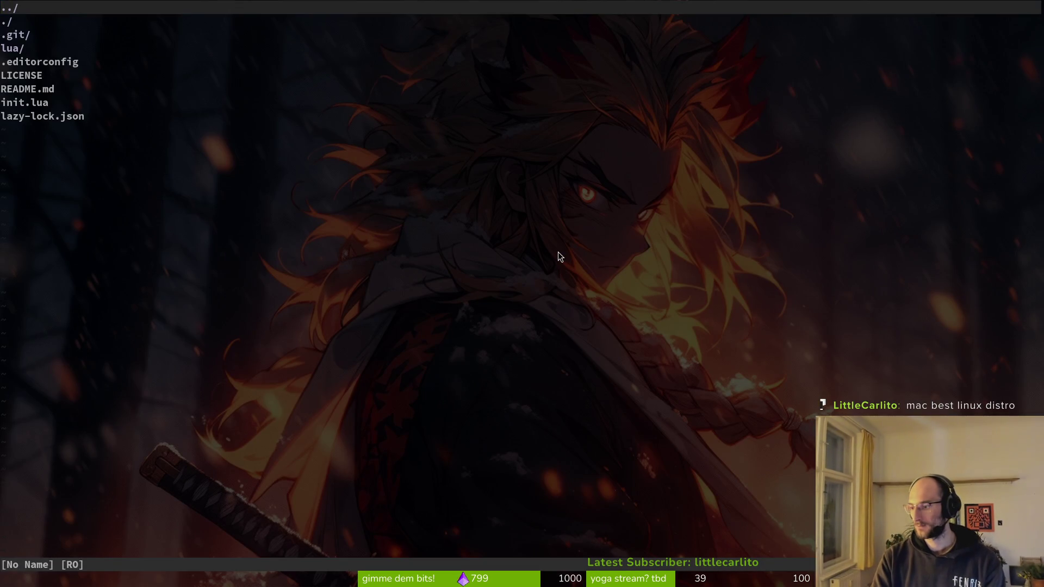
# - Quit vim and check whether xclip is installed with sudo pacman -Qs xclip
pyautogui.press('d')
pyautogui.press('Escape')
pyautogui.write(':q')
pyautogui.press('Return')
pyautogui.write('sud')
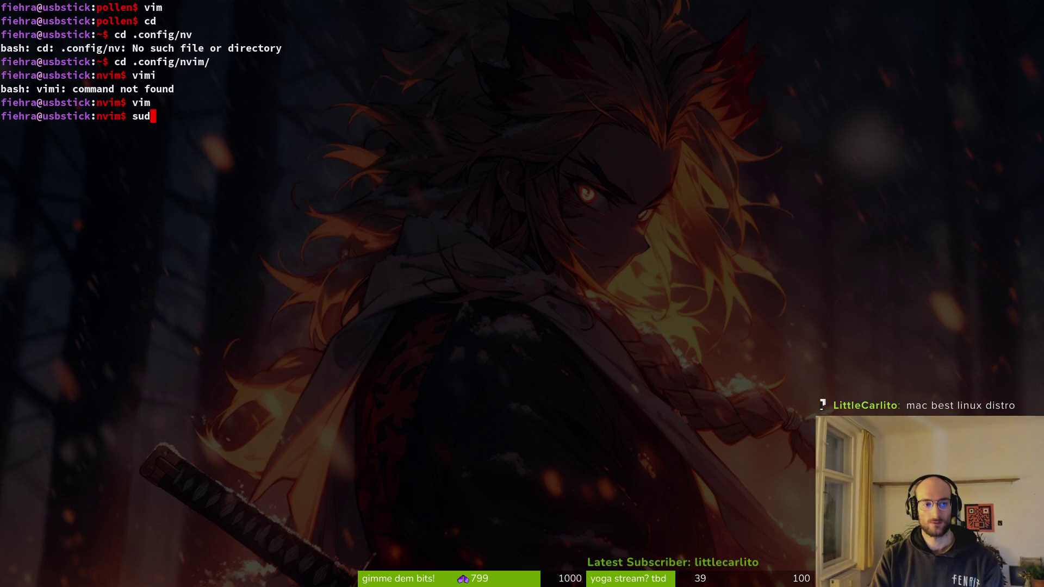
pyautogui.write('o pacman -Qs')
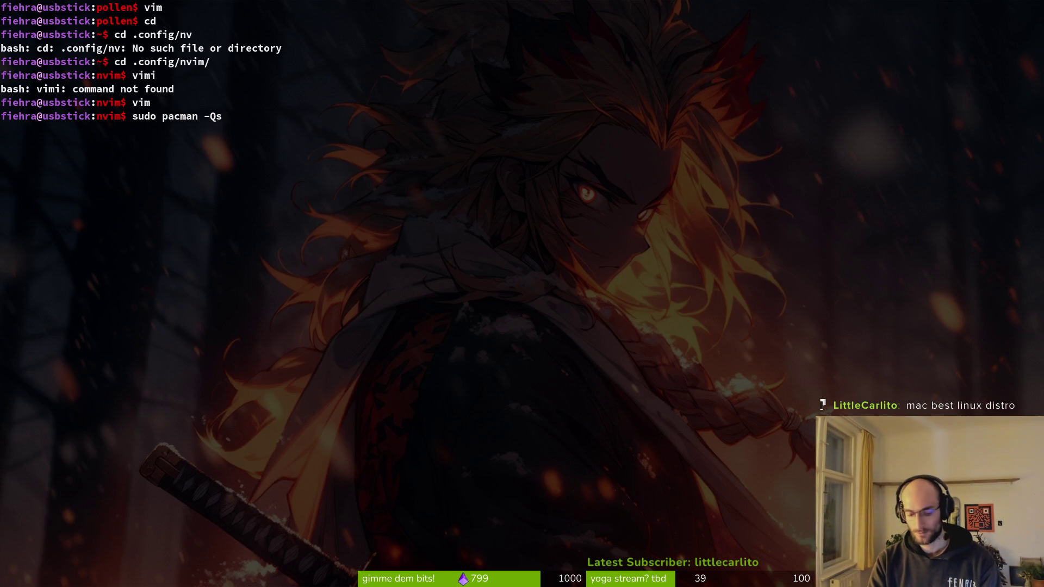
pyautogui.write(' xclip')
pyautogui.press('Return')
pyautogui.press('Return')
# - Check whether wl-clipboard is installed with pacman -Qs wl-clipboard
pyautogui.press('Up')
pyautogui.press('BackSpace')
pyautogui.press('BackSpace')
pyautogui.press('BackSpace')
pyautogui.write('wö-clö')
pyautogui.press('BackSpace')
pyautogui.press('BackSpace')
pyautogui.press('BackSpace')
pyautogui.write('lc')
pyautogui.press('BackSpace')
pyautogui.write('-clipbaord')
pyautogui.press('BackSpace')
pyautogui.press('BackSpace')
pyautogui.press('BackSpace')
pyautogui.write('oard')
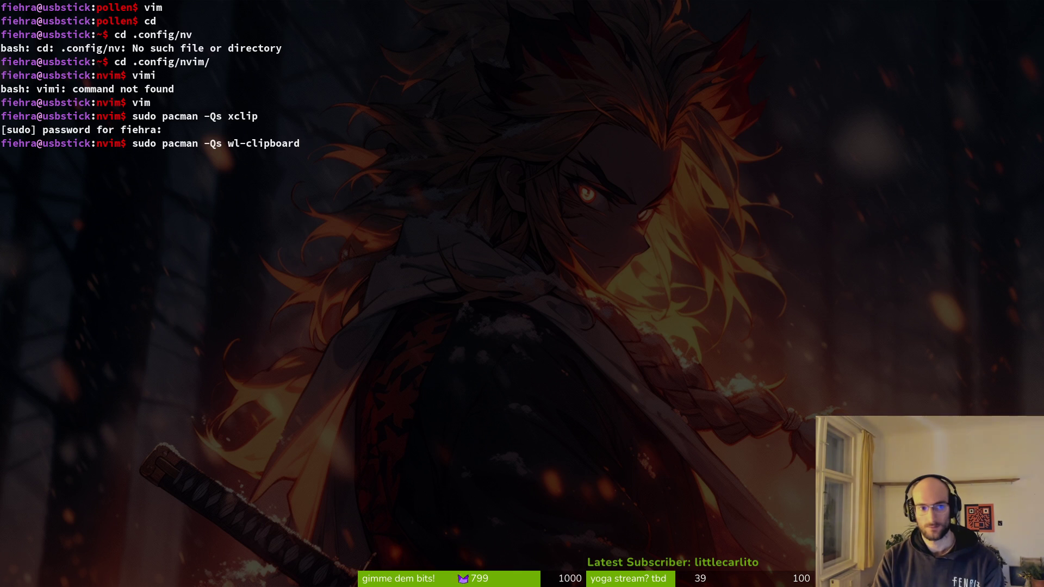
pyautogui.press('Return')
# - Install wl-clipboard with sudo pacman -S wl-clipboard, confirming with y
pyautogui.write('sudo pacmna-')
pyautogui.press('BackSpace')
pyautogui.press('BackSpace')
pyautogui.press('BackSpace')
pyautogui.write('an -')
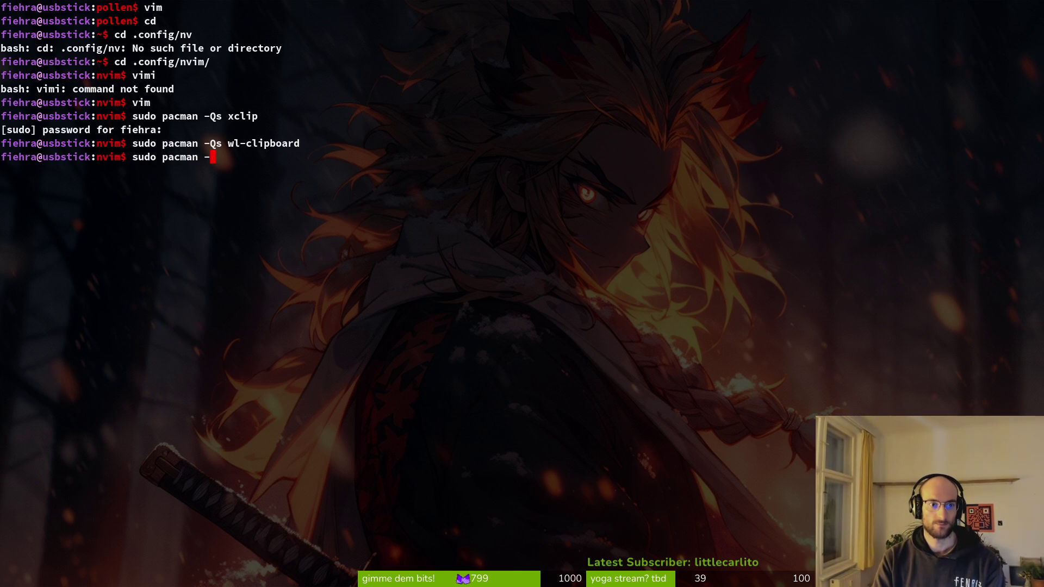
pyautogui.write('S wl-')
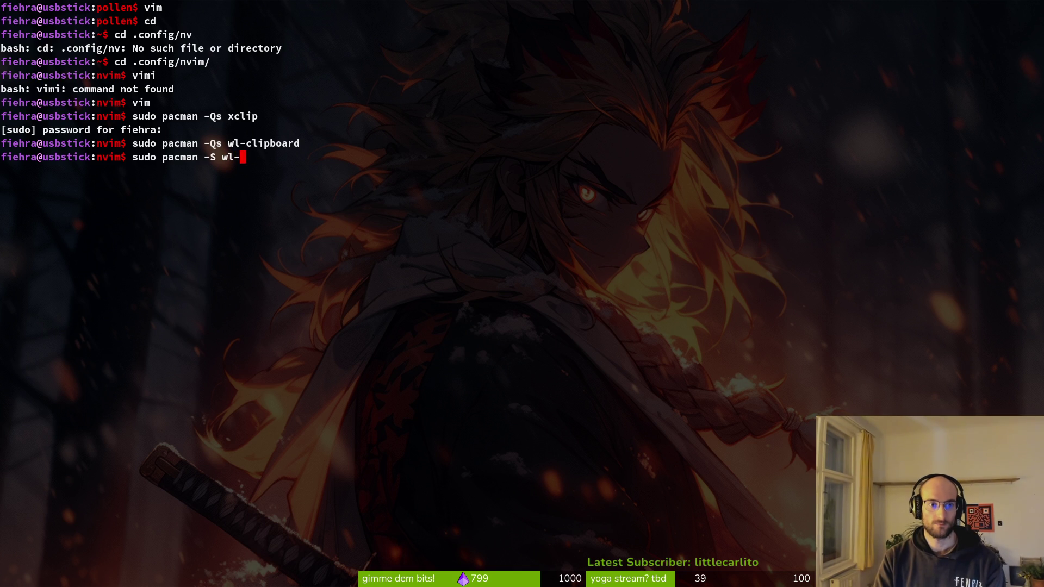
pyautogui.write('clipboard')
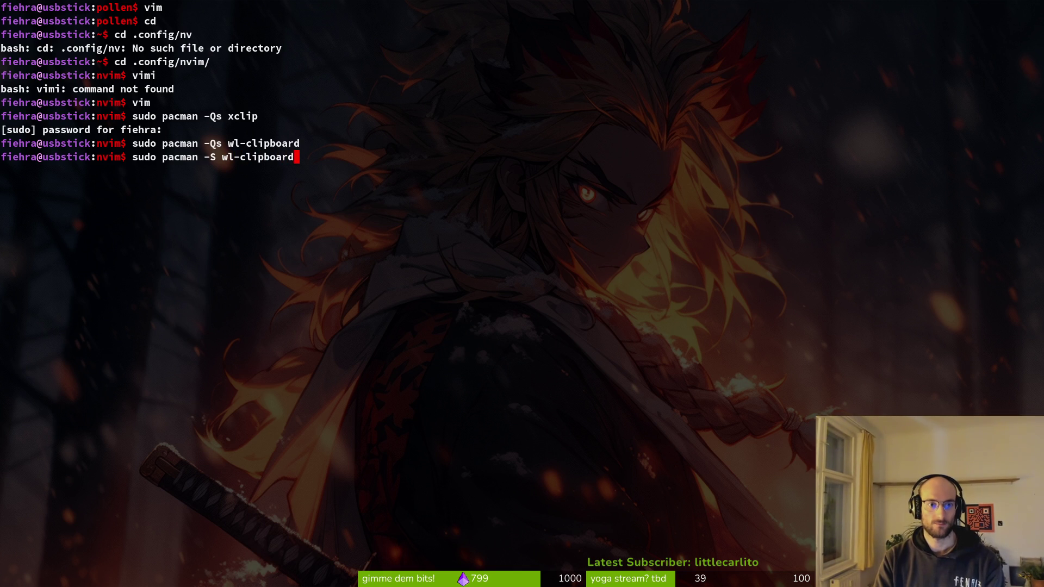
pyautogui.press('Return')
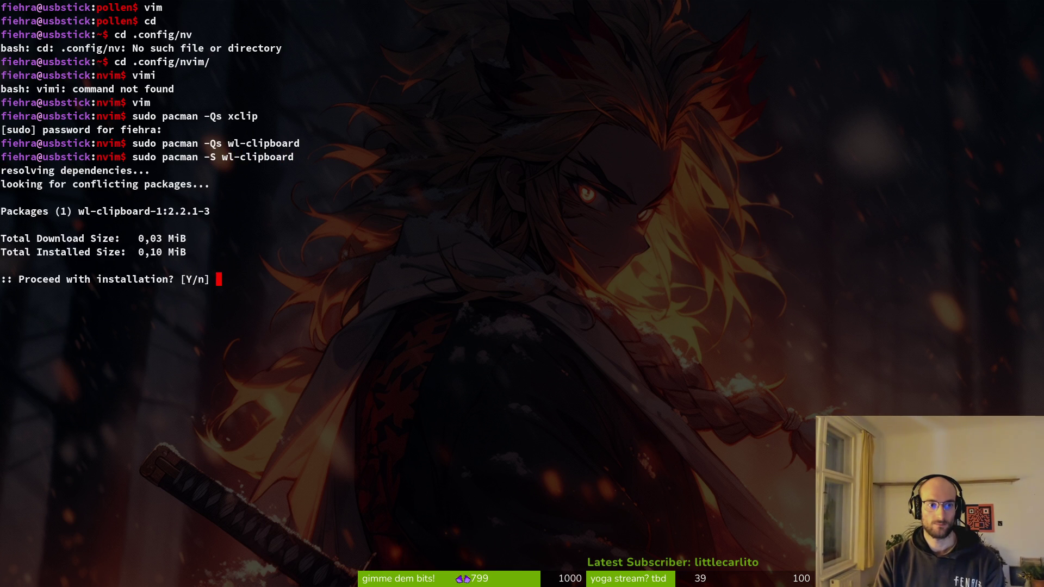
pyautogui.write('y')
pyautogui.press('Return')
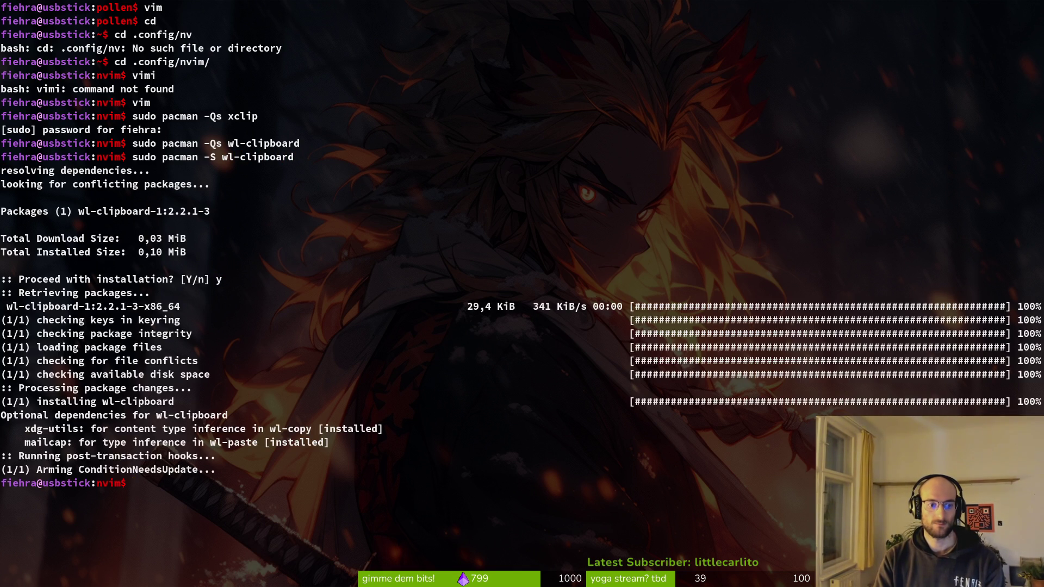
# - Resume the suspended vim with fg and quit it with :q
pyautogui.write('fg')
pyautogui.press('Return')
pyautogui.write(':q')
pyautogui.press('Return')
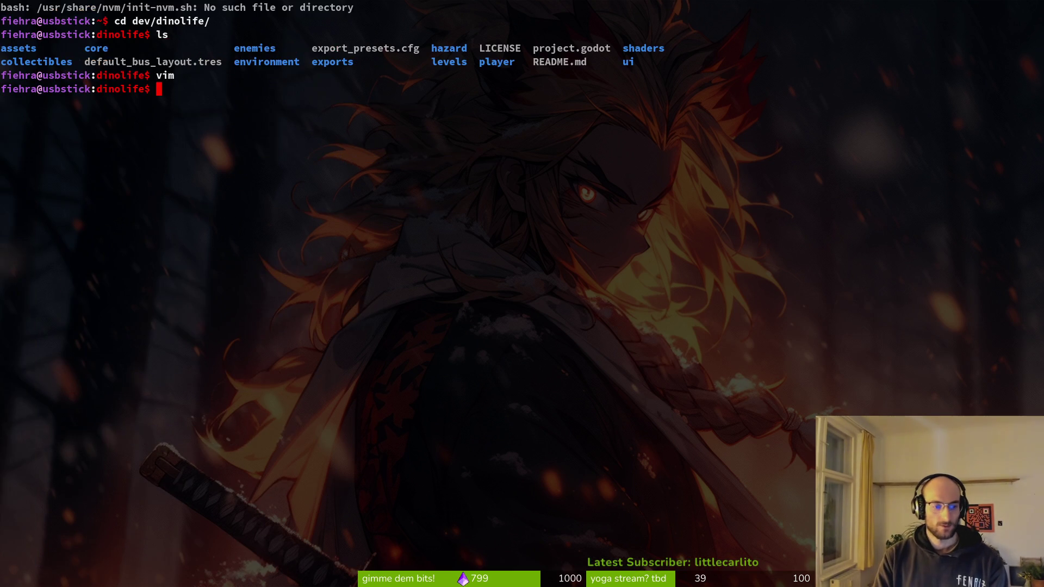
# - Open a new terminal window
pyautogui.hotkey('alt', 'Tab')
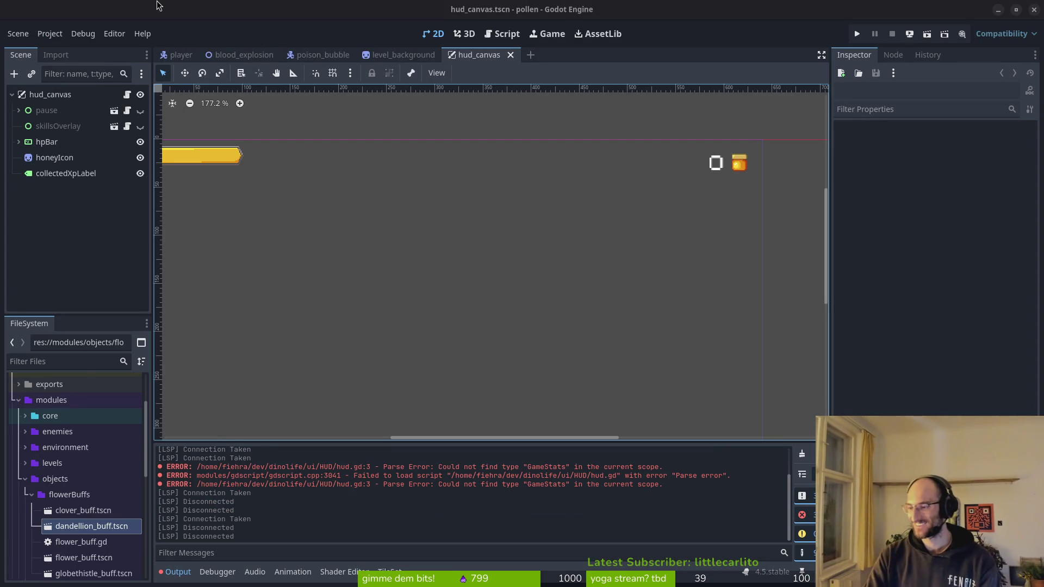
pyautogui.hotkey('alt', 'Tab')
pyautogui.press('super')
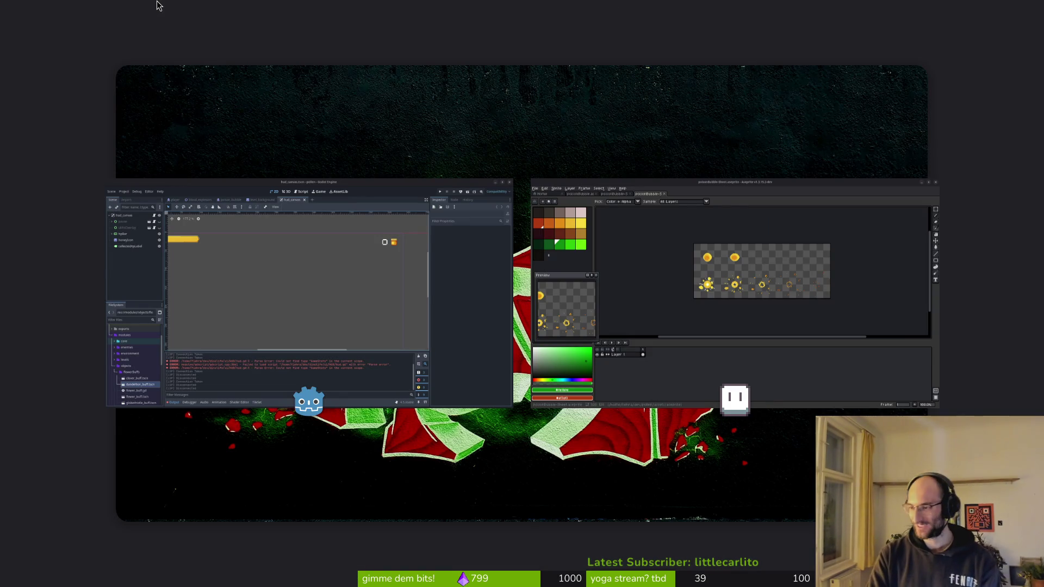
pyautogui.press('super')
pyautogui.hotkey('ctrl', 'alt', 't')
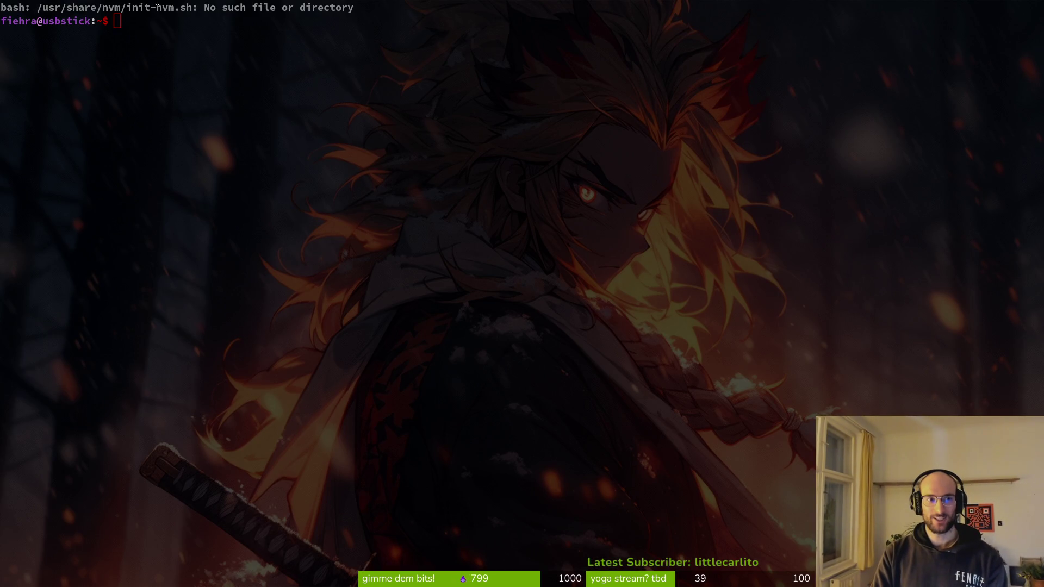
pyautogui.click(156, 2)
# - Open hud.gd from the dev/dimelife project in Vim
pyautogui.write('vim')
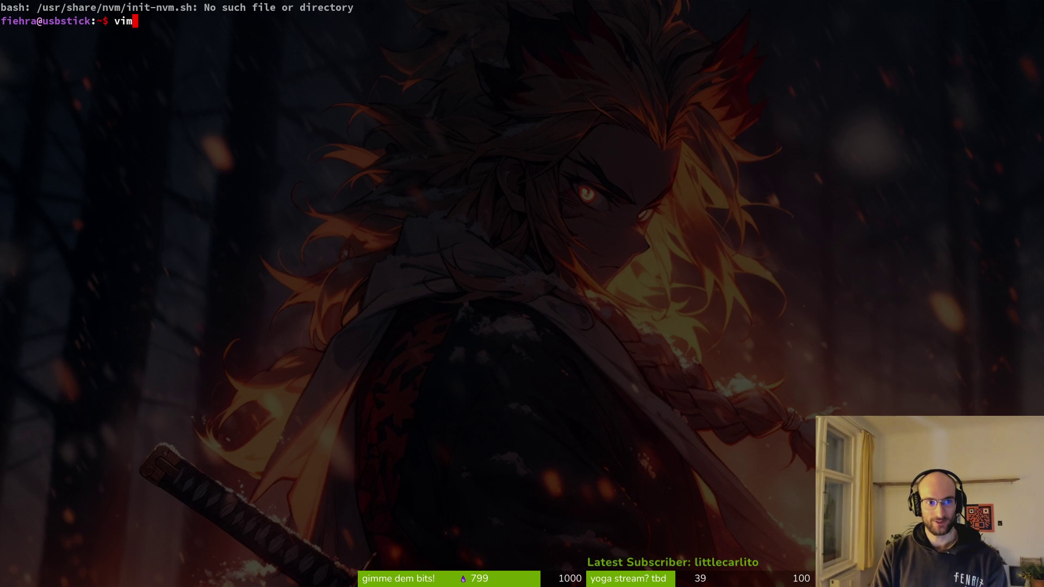
pyautogui.press('BackSpace')
pyautogui.write('cd dev/dimelife/')
pyautogui.press('Return')
pyautogui.write('vim')
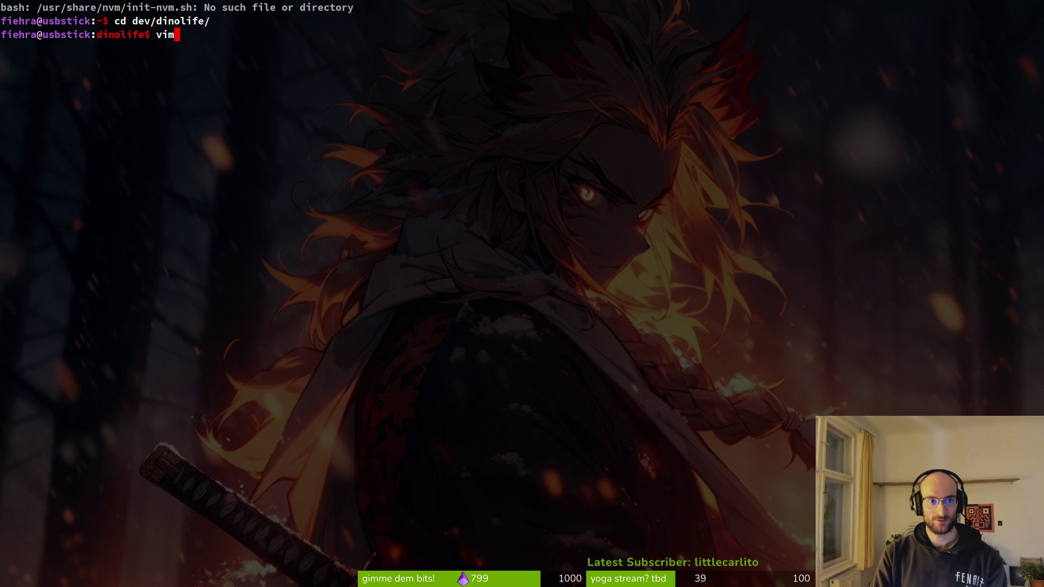
pyautogui.press('Return')
pyautogui.write('hud')
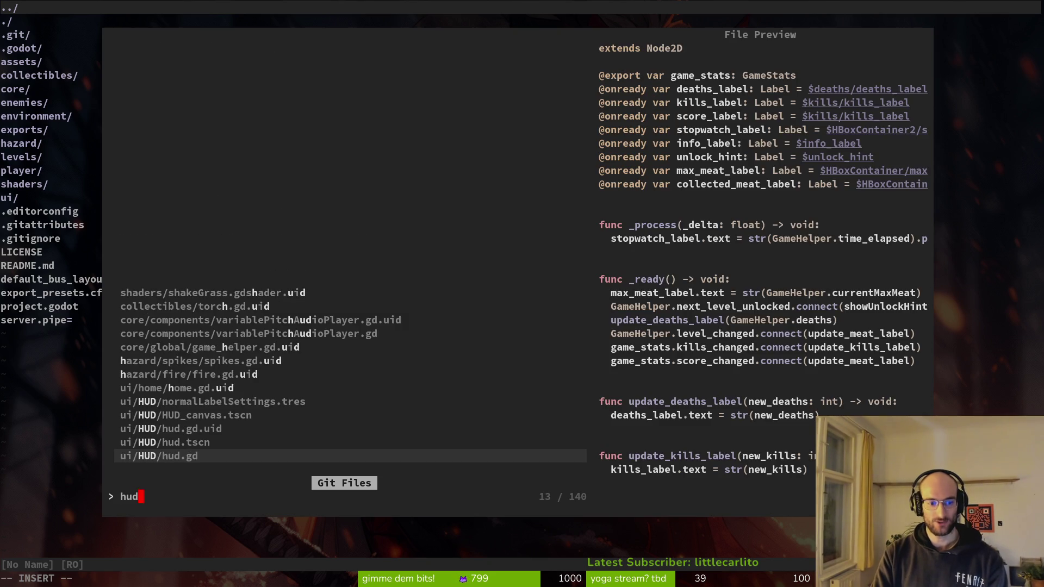
pyautogui.press('Return')
# - Copy the stopwatch_label line and confirm it reached the clipboard history
pyautogui.press('j')
pyautogui.press('j')
pyautogui.press('y')
pyautogui.press('y')
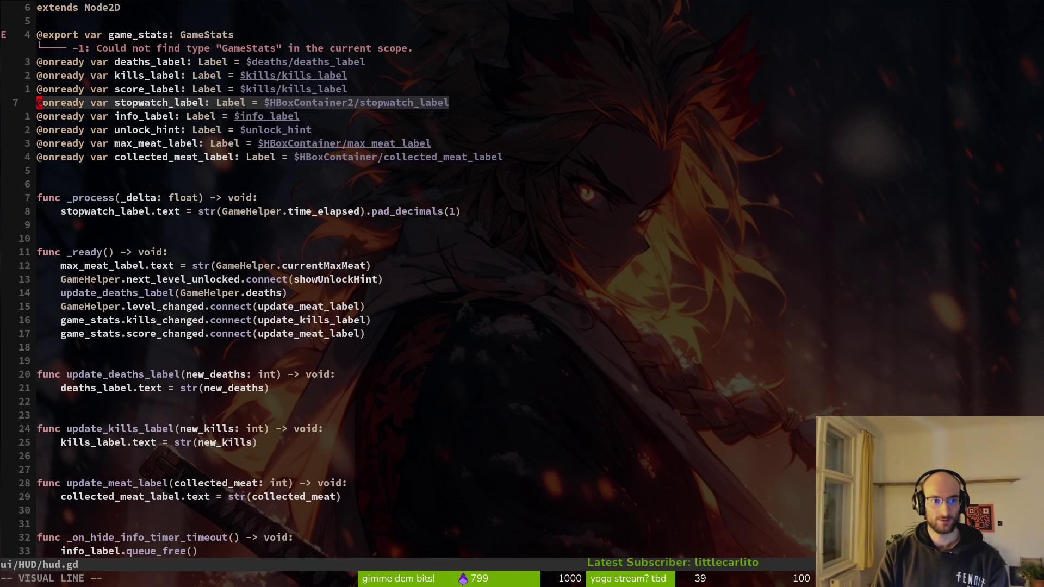
pyautogui.press('super+v')
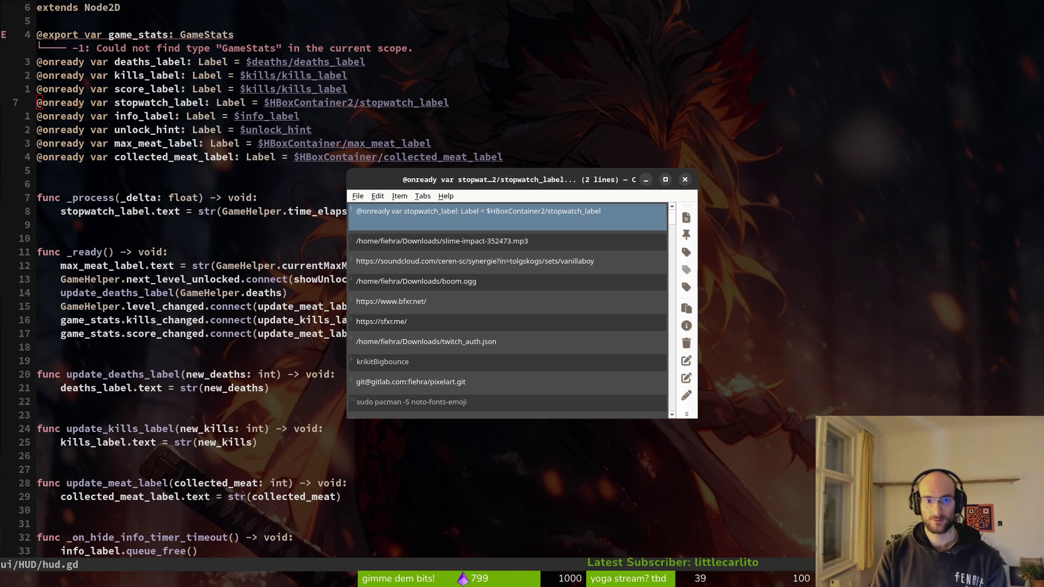
pyautogui.press('Escape')
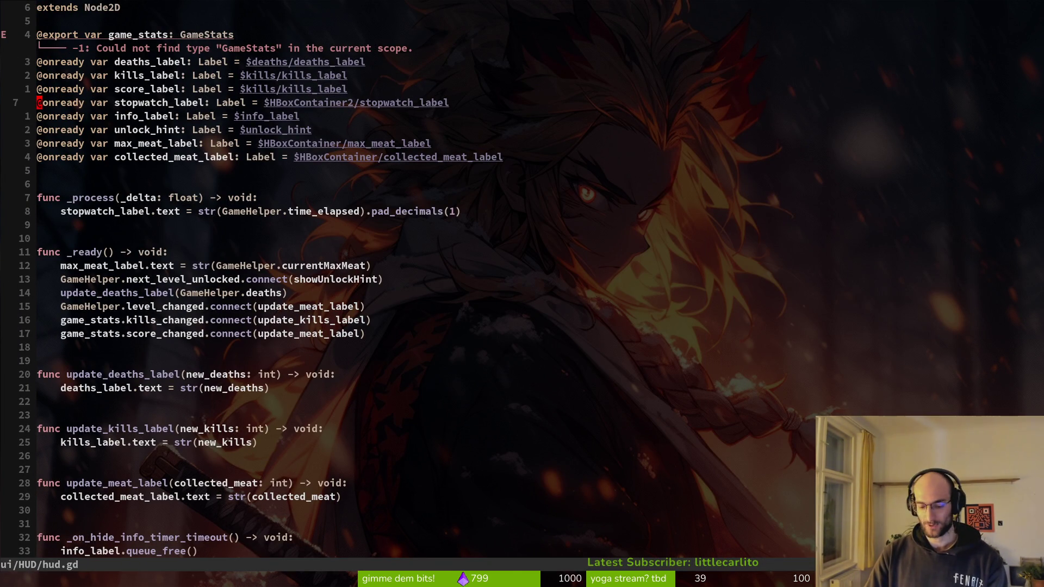
# - Save and quit hud.gd with :w and :q, then cd back to the home folder
pyautogui.click(206, 75)
pyautogui.write(':w')
pyautogui.press('Return')
pyautogui.write(':q')
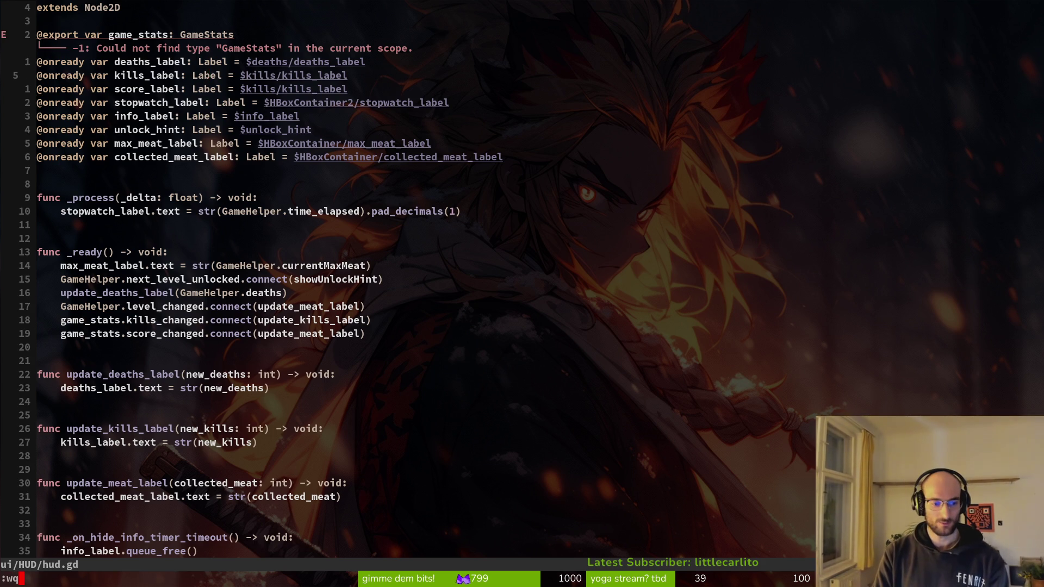
pyautogui.press('Return')
pyautogui.write('cd')
pyautogui.press('Return')
# - Open hud_canvas.gd from the dev/pollen project in Vim
pyautogui.write('cd ')
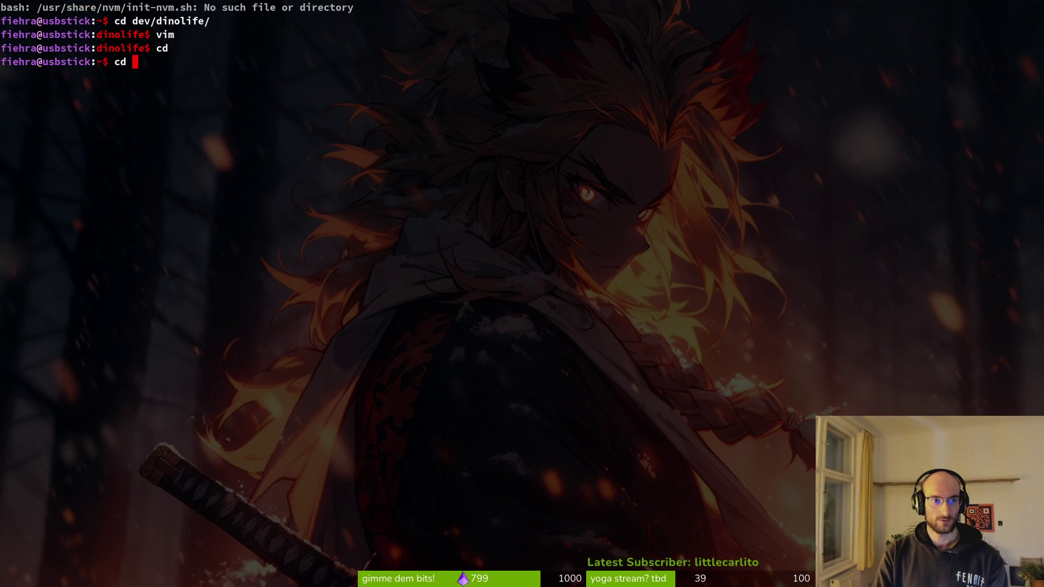
pyautogui.write('dev/pollen/')
pyautogui.press('Return')
pyautogui.write('vim .')
pyautogui.press('Return')
pyautogui.hotkey('ctrl', 'p')
pyautogui.write('hud')
pyautogui.press('Return')
# - Paste the stopwatch_label declaration and move it below skill_overlay, then save
pyautogui.press('j')
pyautogui.press('j')
pyautogui.press('j')
pyautogui.press('p')
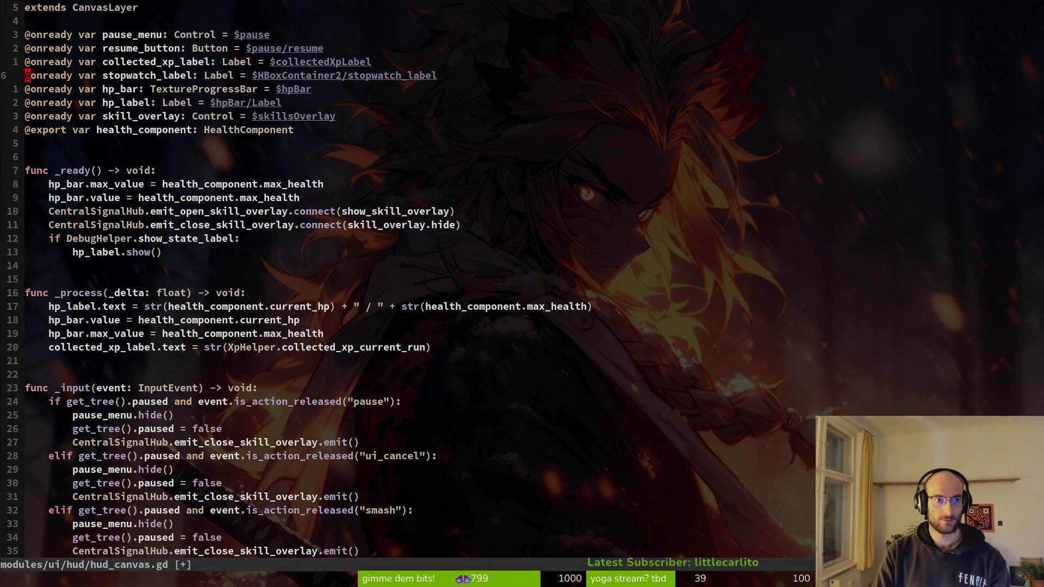
pyautogui.hotkey('shift', 'v')
pyautogui.hotkey('shift', 'j')
pyautogui.hotkey('ctrl', 's')
pyautogui.press('j')
pyautogui.press('k')
pyautogui.hotkey('shift', 'v')
pyautogui.hotkey('shift', 'j')
pyautogui.hotkey('shift', 'j')
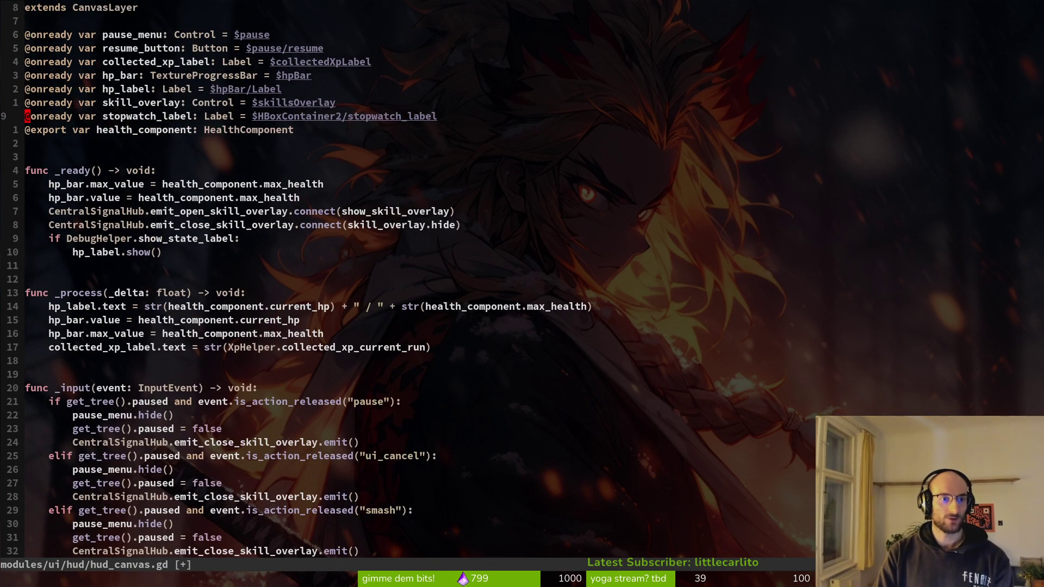
pyautogui.hotkey('ctrl', 's')
# - Drop the HBoxContainer2/ prefix so the path reads $stopwatch_label, and save
pyautogui.hotkey('shift', 'w')
pyautogui.hotkey('shift', 'w')
pyautogui.hotkey('shift', 'w')
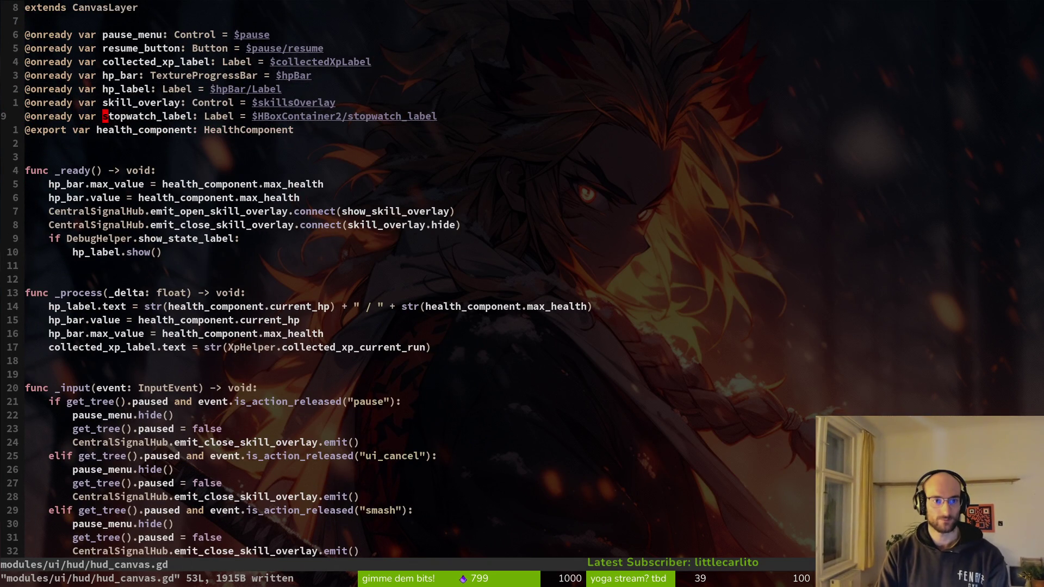
pyautogui.press('l')
pyautogui.press('d')
pyautogui.press('f')
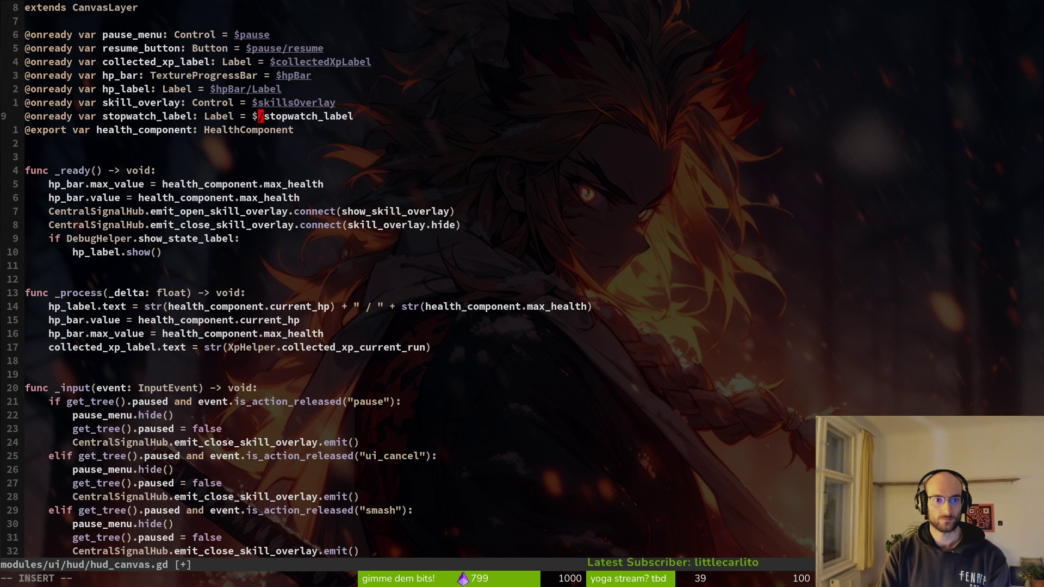
pyautogui.press('/')
pyautogui.press('h')
pyautogui.hotkey('ctrl', 's')
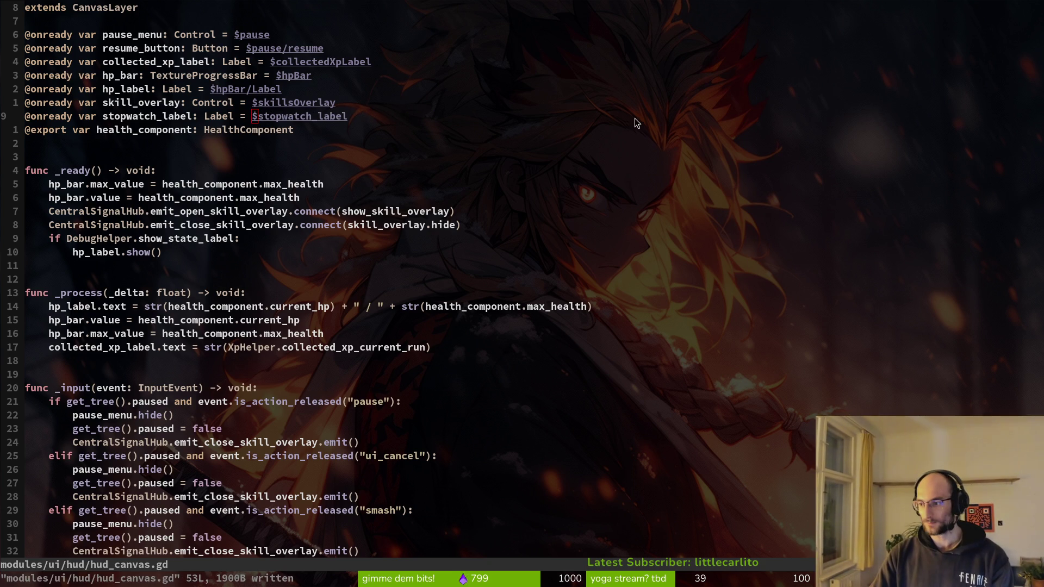
pyautogui.hotkey('alt', 'Tab')
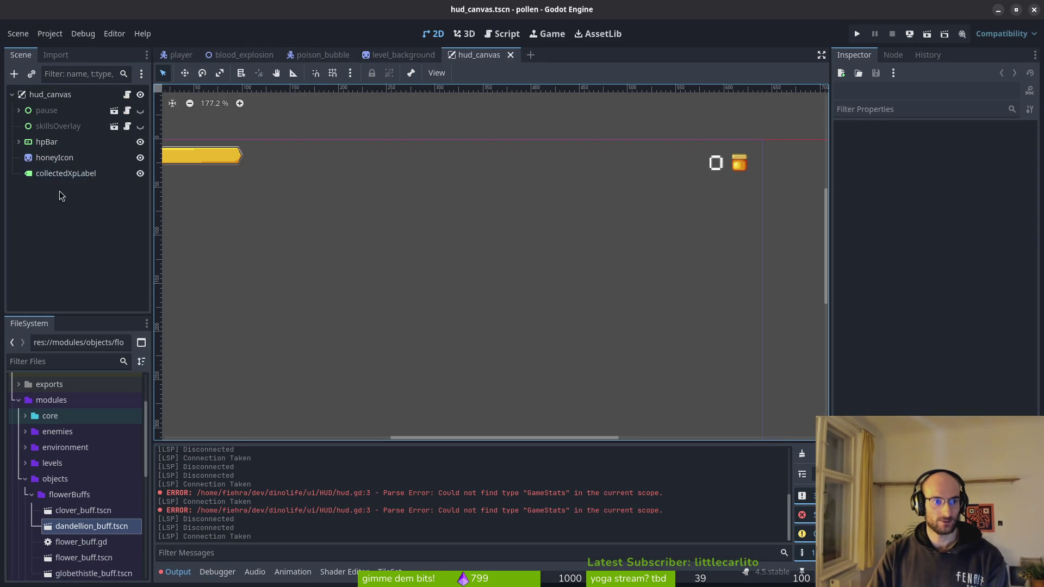
# - Duplicate collectedXpLabel, move the copy to the hud_canvas root level, and rename it stopwatchLabel
pyautogui.click(60, 173)
pyautogui.hotkey('ctrl', 'c')
pyautogui.hotkey('ctrl', 'v')
pyautogui.moveTo(81, 187)
pyautogui.mouseDown()
pyautogui.moveTo(61, 168)
pyautogui.moveTo(70, 173)
pyautogui.mouseUp()
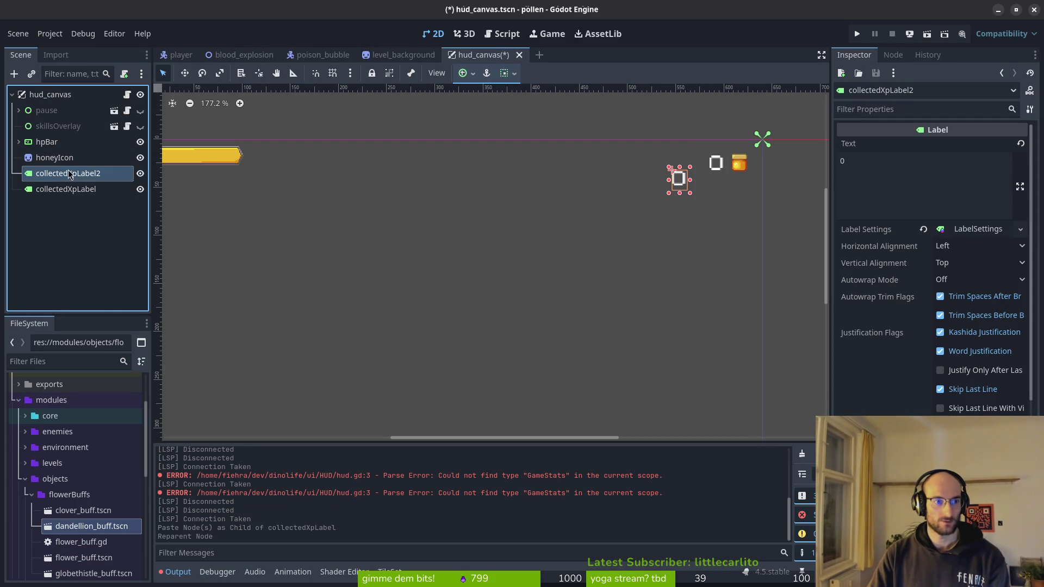
pyautogui.doubleClick(66, 176)
pyautogui.write('stopwatchL')
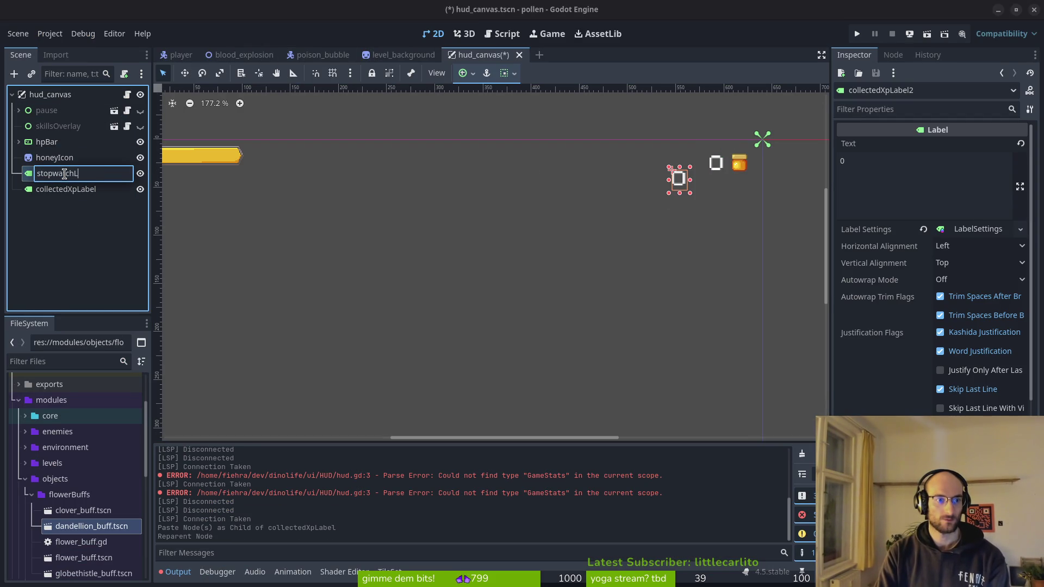
pyautogui.press('Escape')
pyautogui.doubleClick(64, 173)
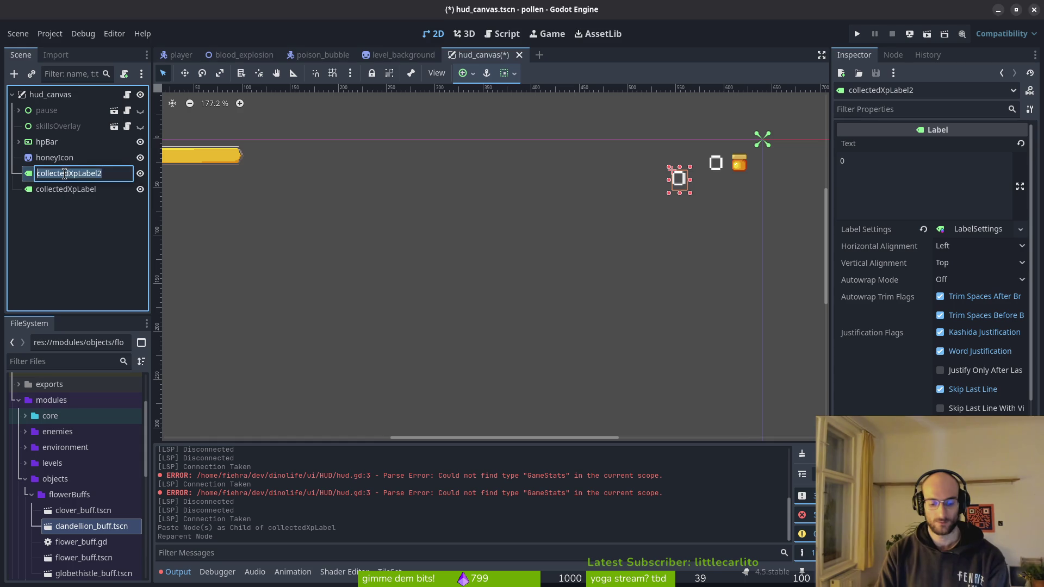
pyautogui.write('stopwatchLabel')
pyautogui.press('Return')
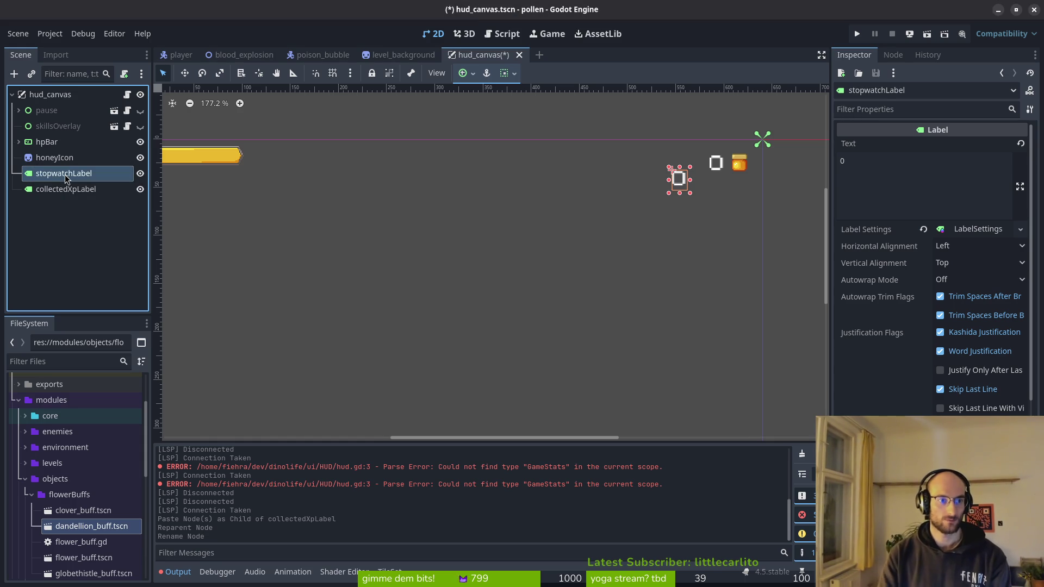
pyautogui.hotkey('alt', 'Tab')
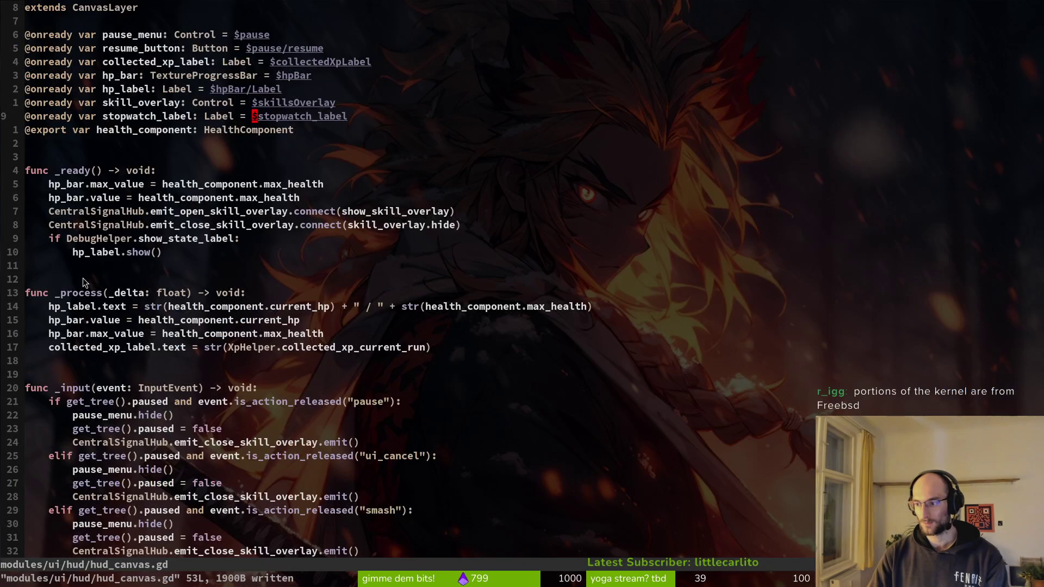
# - Change the node path on line 9 to $stopwatchLabel and write the script with :write
pyautogui.click(312, 120)
pyautogui.write('siw')
pyautogui.press('Escape')
pyautogui.write('ciwstopwa')
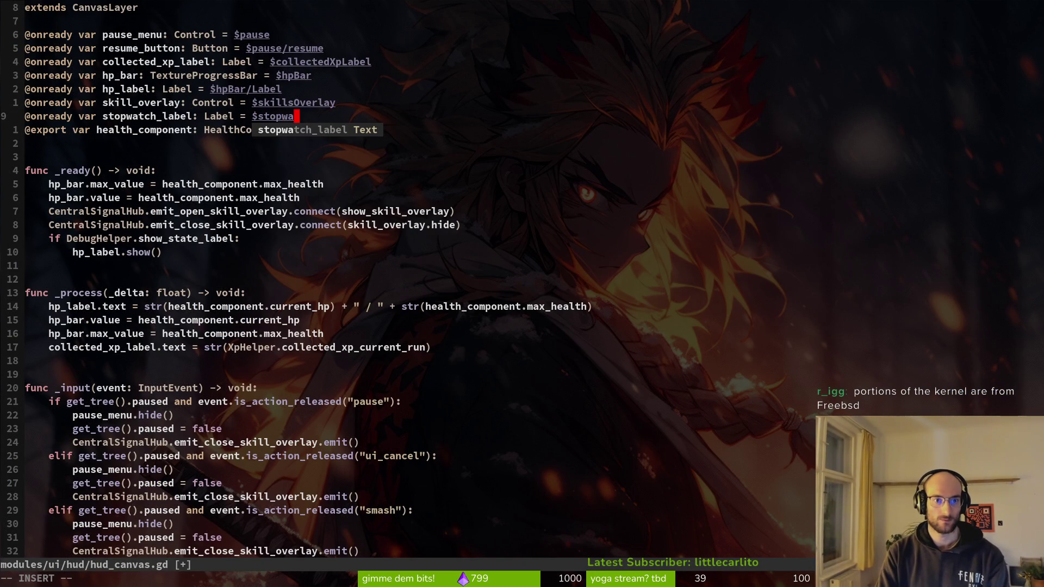
pyautogui.write('tch')
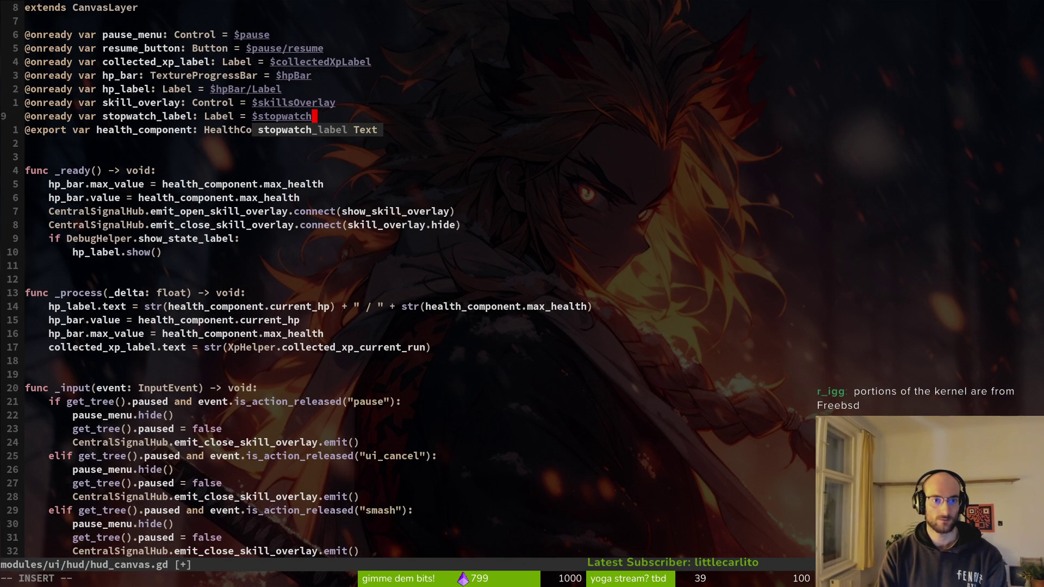
pyautogui.write('Label')
pyautogui.press('Tab')
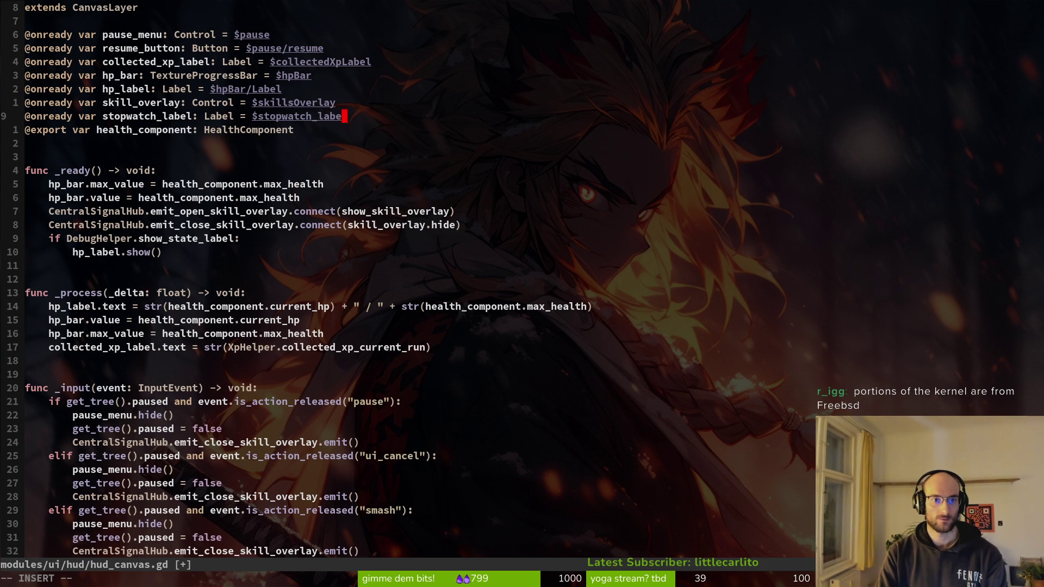
pyautogui.press('BackSpace')
pyautogui.press('BackSpace')
pyautogui.press('BackSpace')
pyautogui.write('Label')
pyautogui.press('Escape')
pyautogui.write(':write')
pyautogui.press('Return')
pyautogui.hotkey('alt', 'Tab')
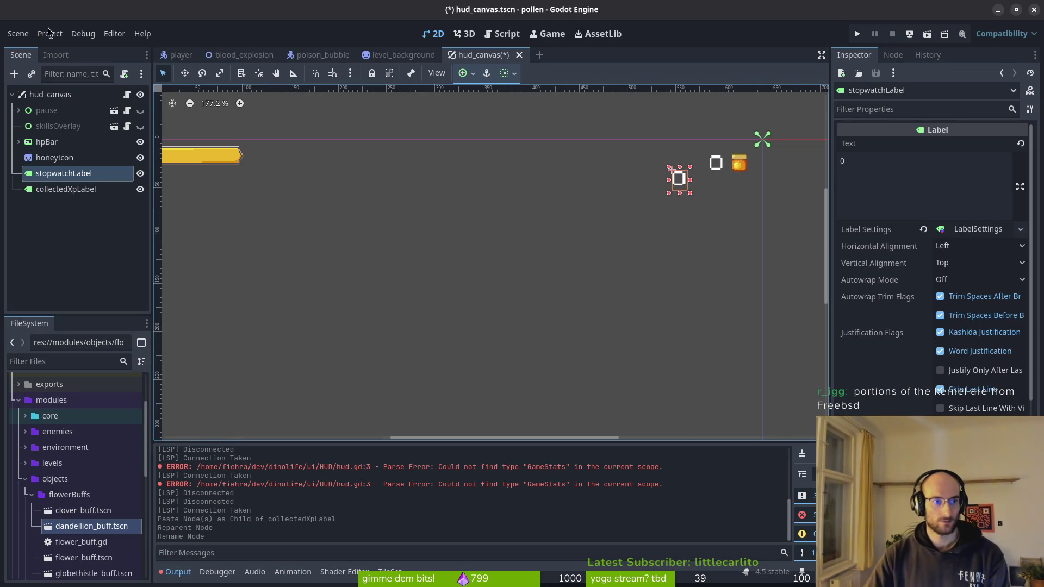
# - Delete stopwatchLabel and add a new Label node above collectedXpLabel
pyautogui.scroll(-3, 364, 174)
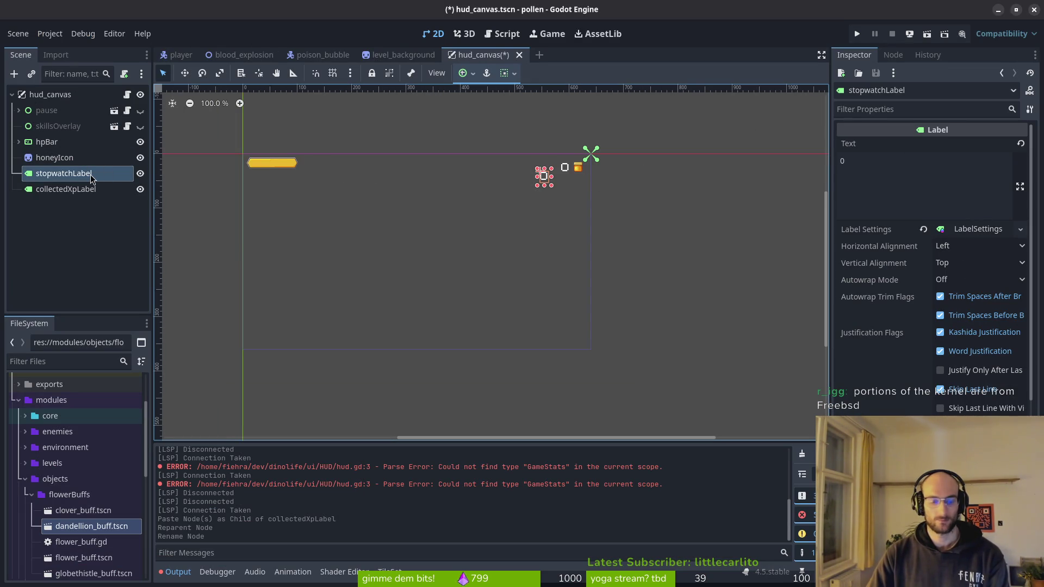
pyautogui.press('Delete')
pyautogui.press('Return')
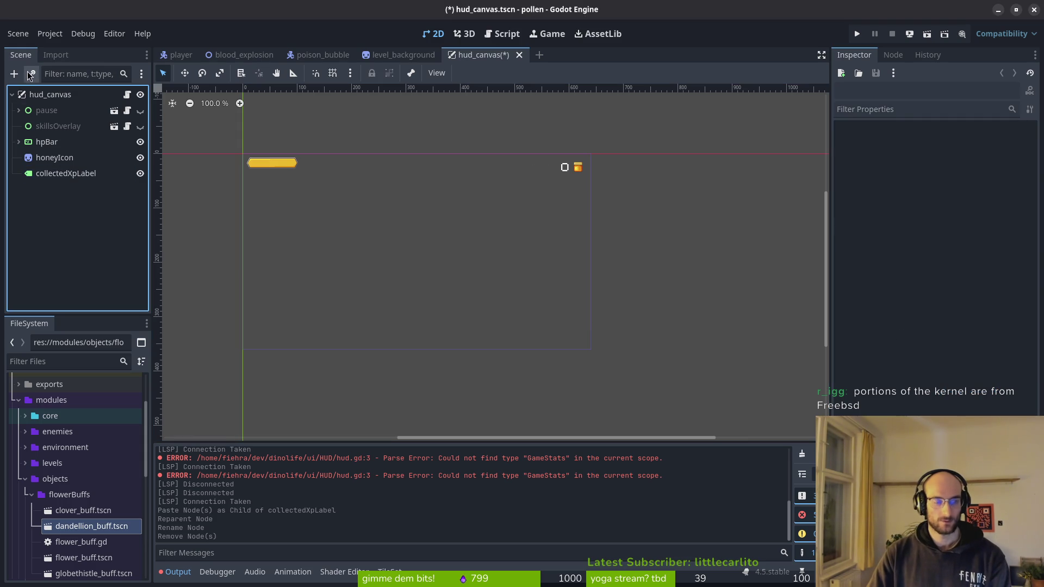
pyautogui.click(50, 94)
pyautogui.hotkey('ctrl', 'a')
pyautogui.write('lab')
pyautogui.press('Escape')
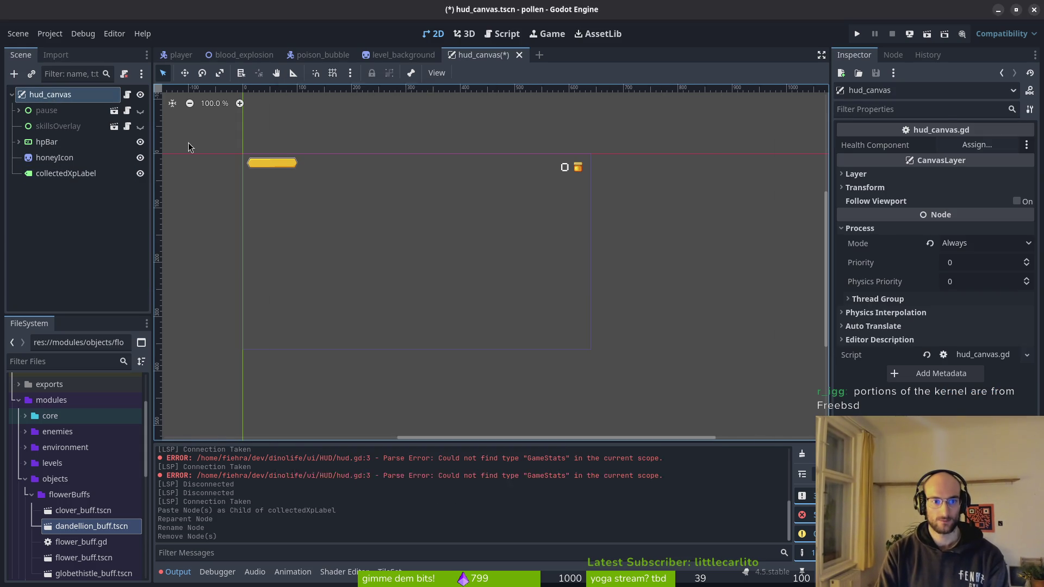
pyautogui.hotkey('ctrl', 'a')
pyautogui.press('Return')
pyautogui.hotkey('ctrl', 'Up')
pyautogui.hotkey('ctrl', 's')
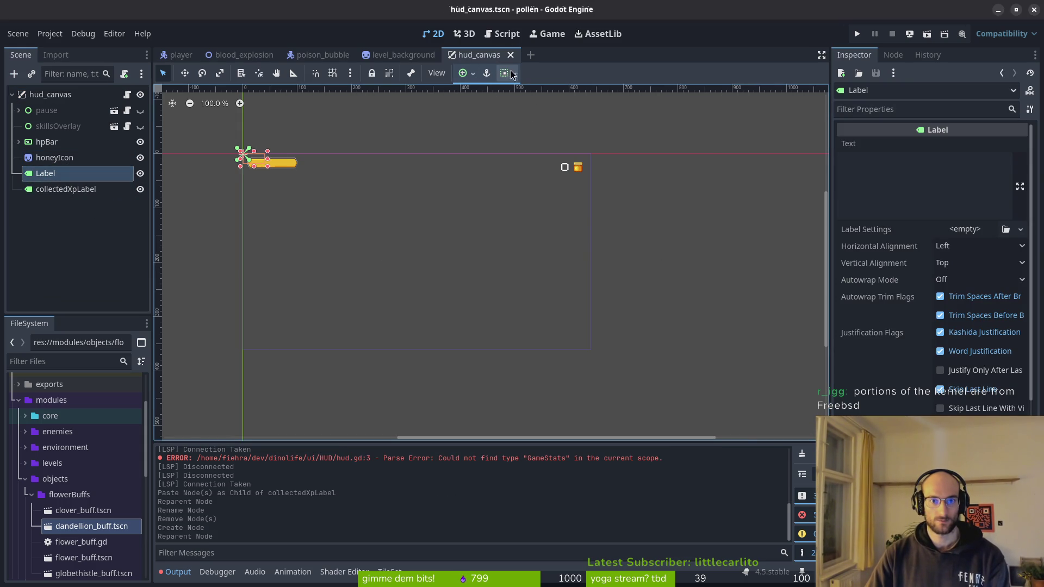
# - Set the Label's vertical container sizing to Top, leaving horizontal expand off
pyautogui.click(511, 74)
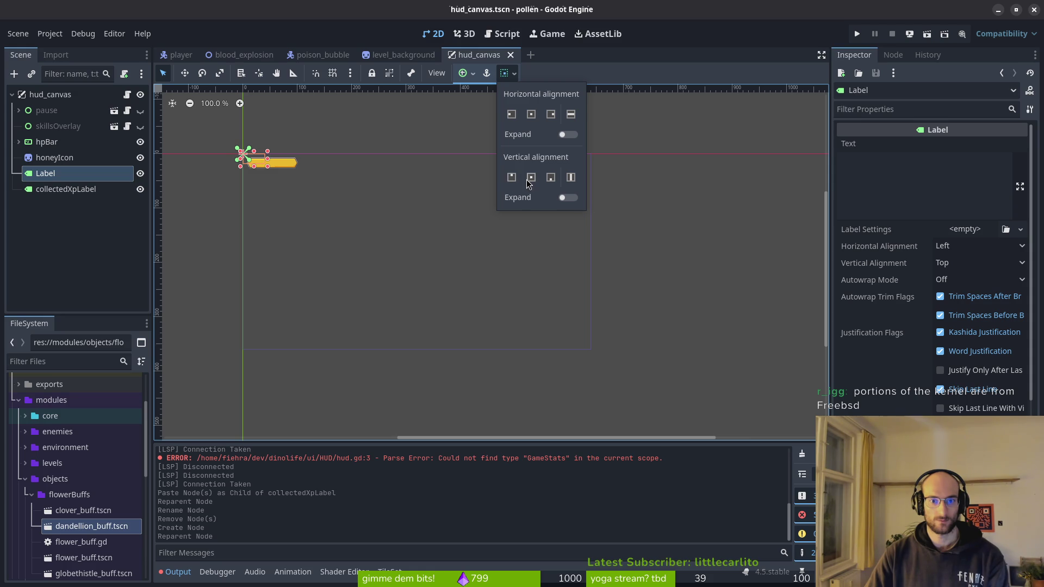
pyautogui.click(512, 183)
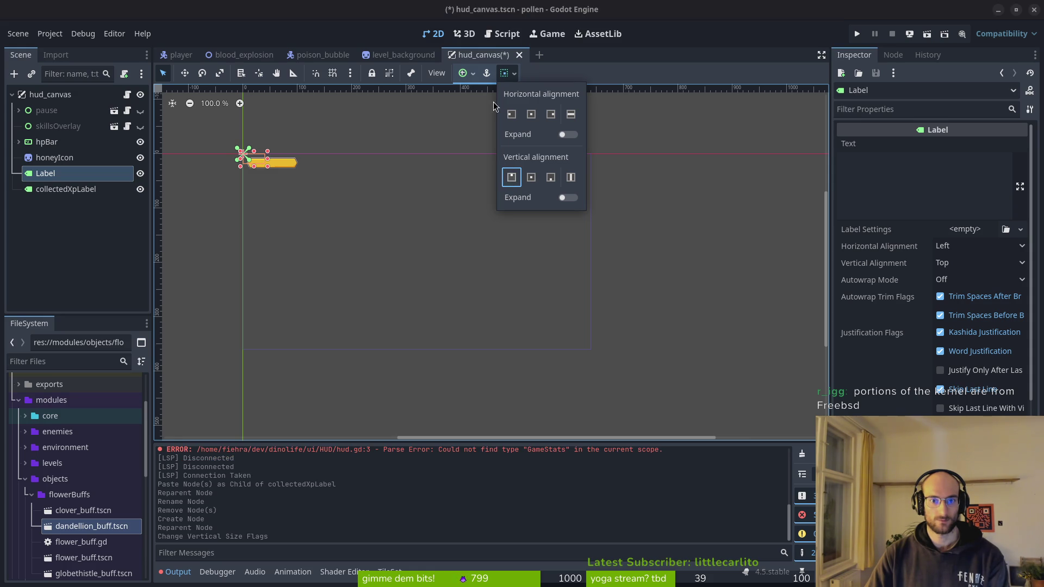
pyautogui.click(563, 140)
pyautogui.click(563, 140)
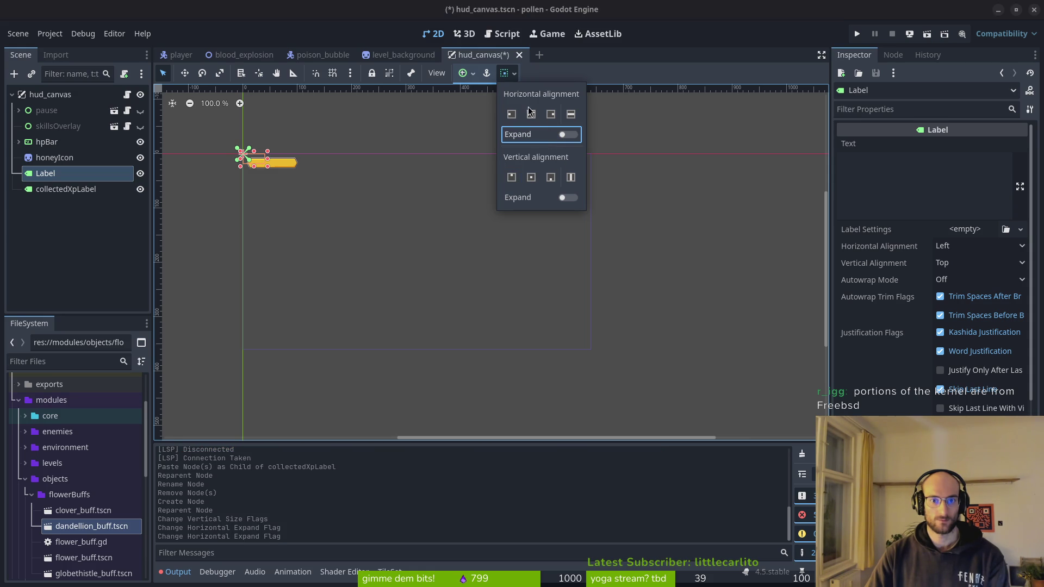
pyautogui.click(477, 82)
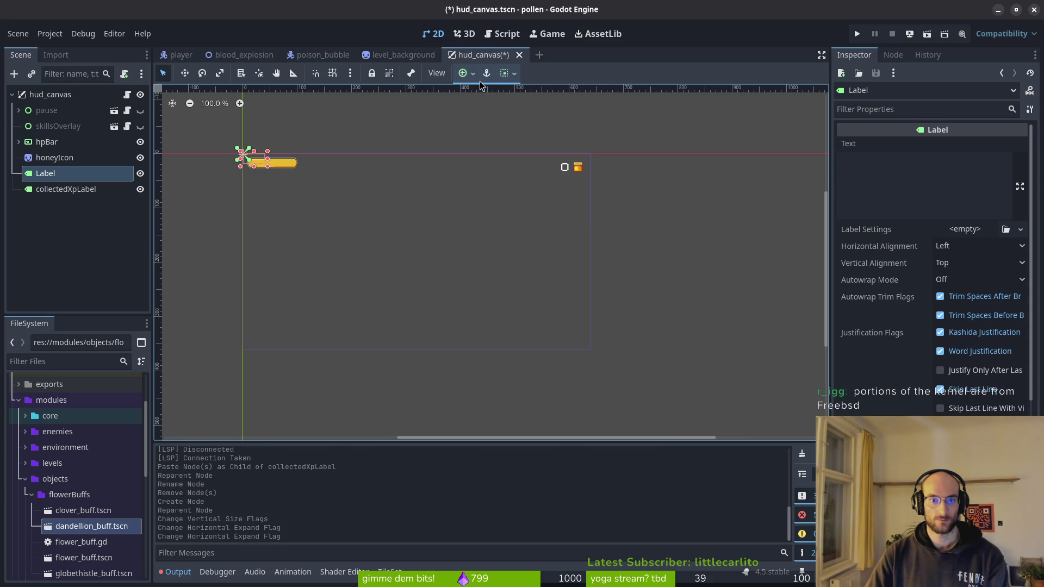
# - Anchor the Label with the Center Top preset and save the HUD scene
pyautogui.click(474, 74)
pyautogui.click(489, 113)
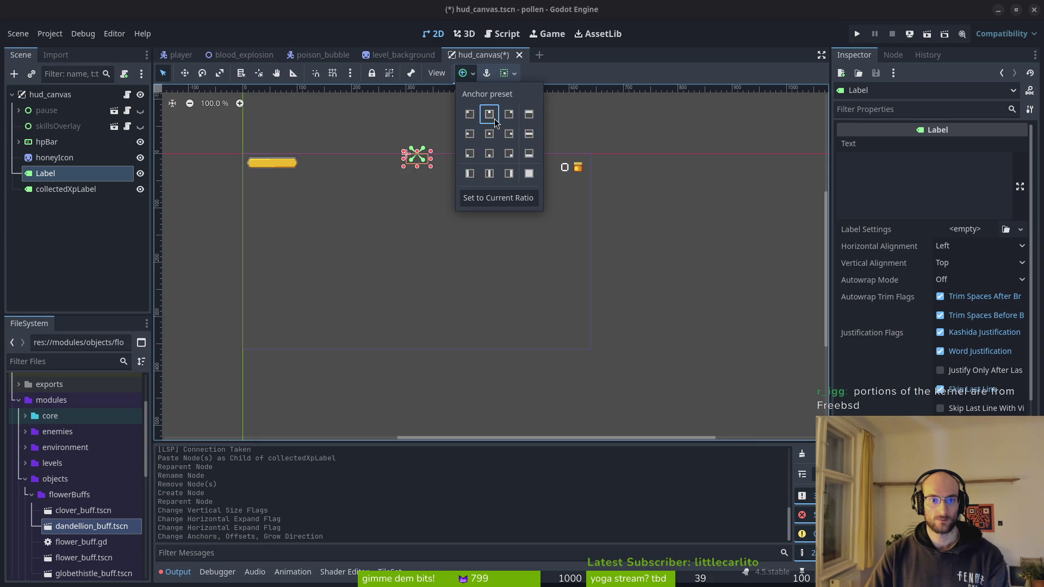
pyautogui.click(515, 76)
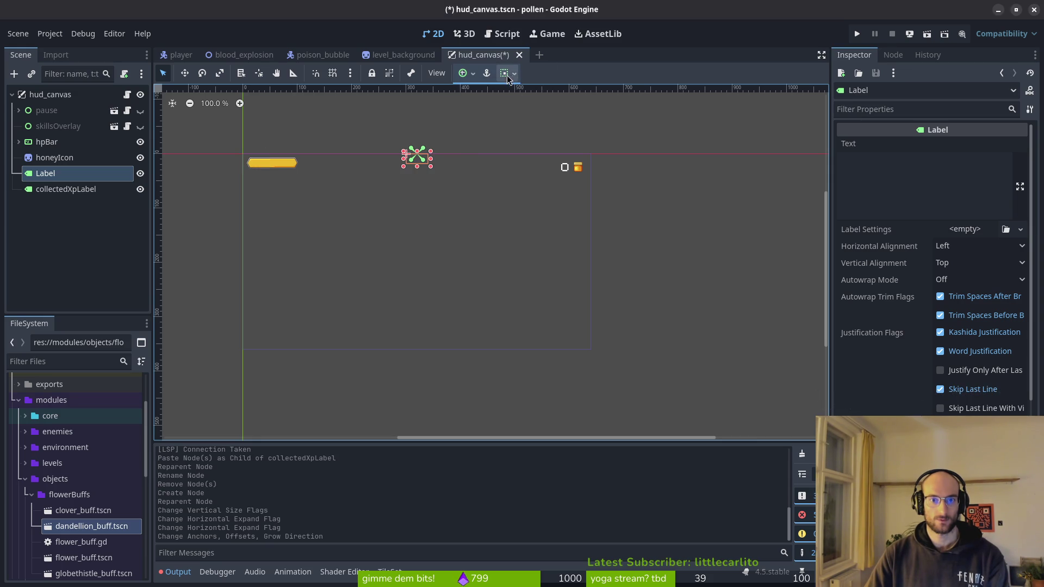
pyautogui.click(514, 76)
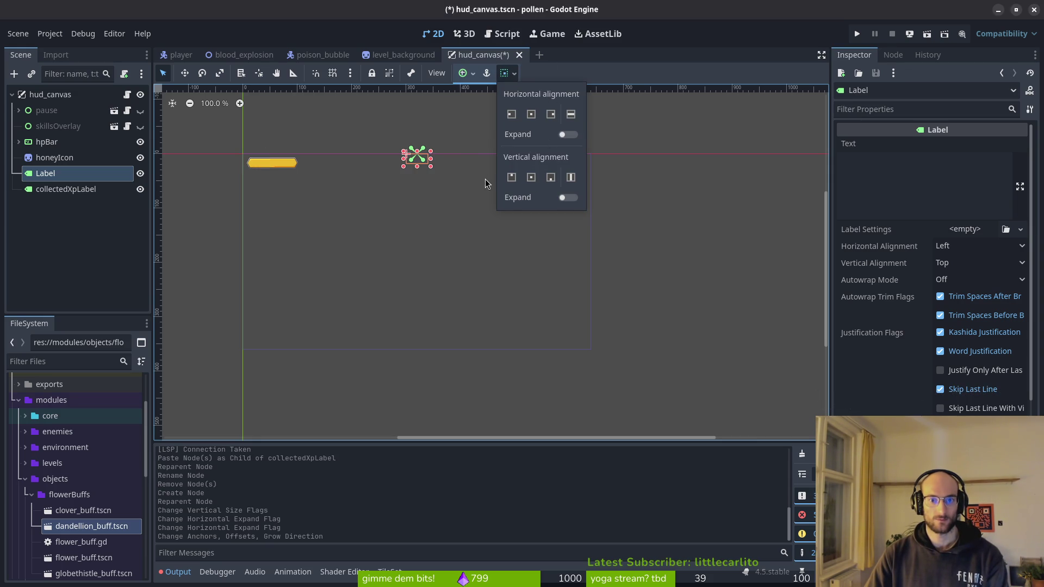
pyautogui.click(454, 217)
pyautogui.hotkey('ctrl', 's')
pyautogui.scroll(1, 412, 160)
pyautogui.scroll(5, 412, 160)
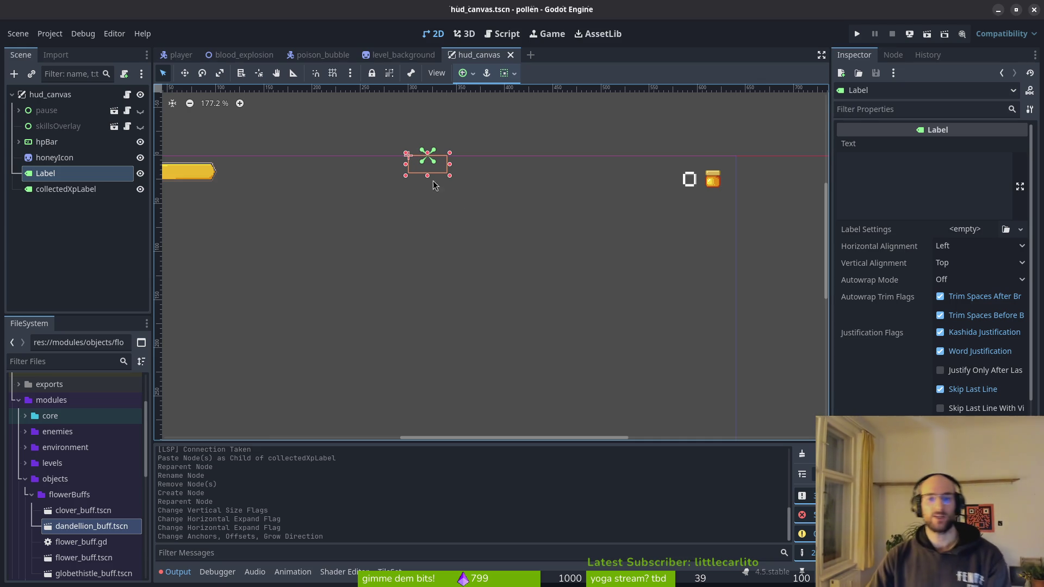
pyautogui.scroll(-5, 462, 192)
# - Position the Label beneath the honey counter, resize it to 46x18, and save
pyautogui.moveTo(475, 167); pyautogui.dragTo(616, 198)
pyautogui.hotkey('ctrl', 'z')
pyautogui.scroll(5, 468, 168)
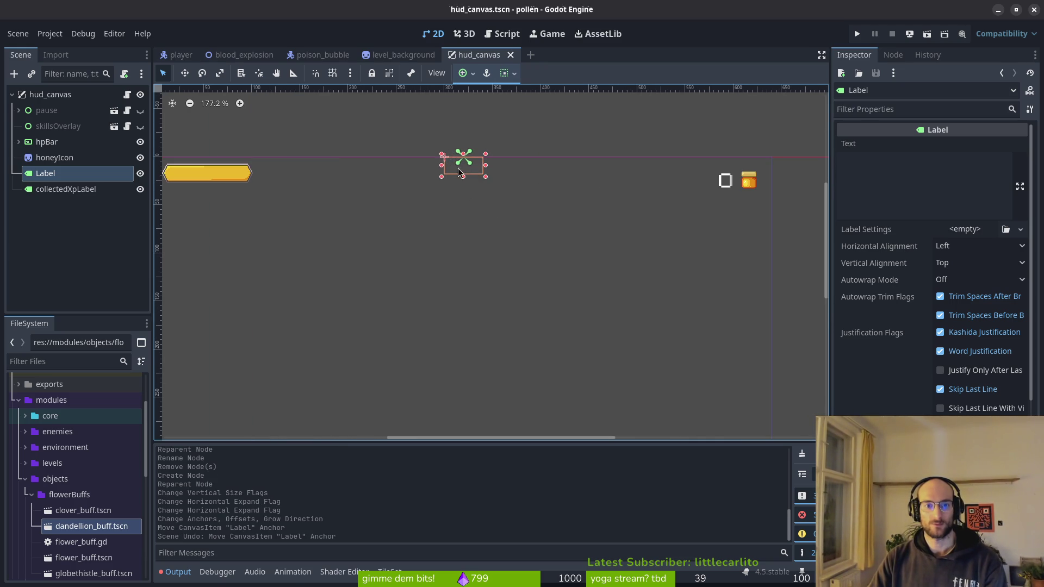
pyautogui.moveTo(430, 174); pyautogui.dragTo(442, 174)
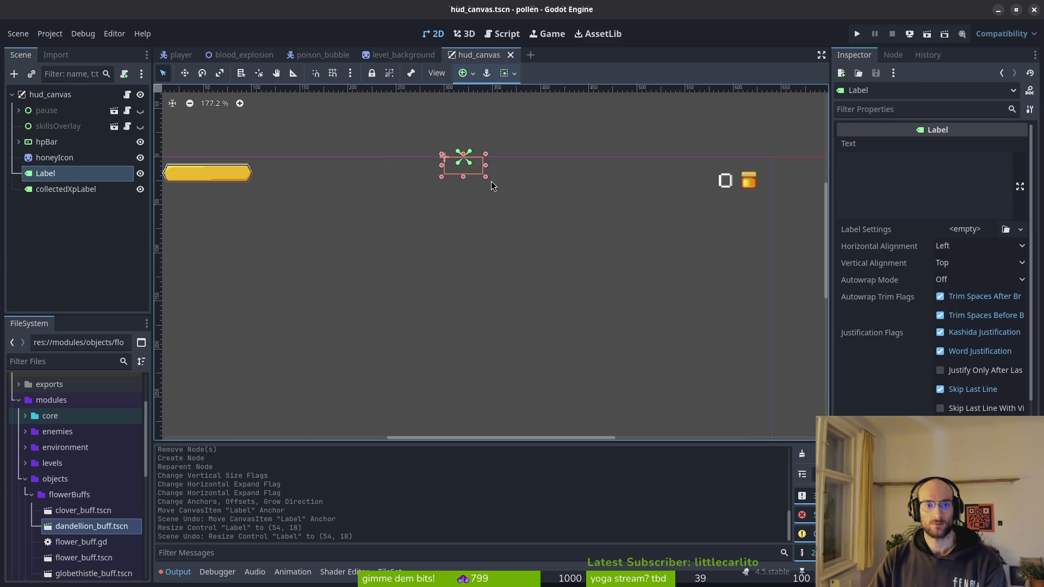
pyautogui.moveTo(473, 174); pyautogui.dragTo(741, 208)
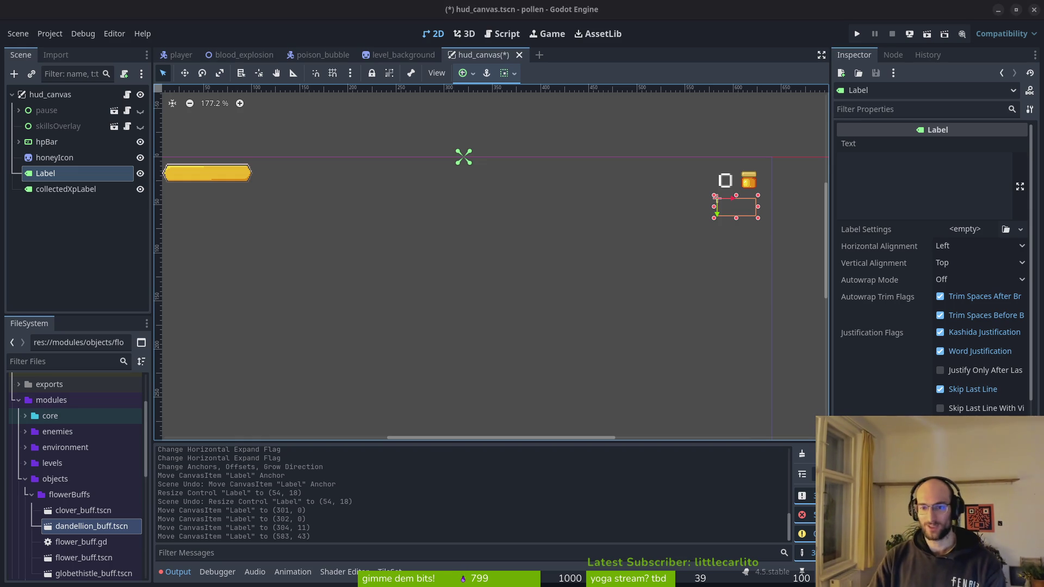
pyautogui.hscroll(1, 701, 247)
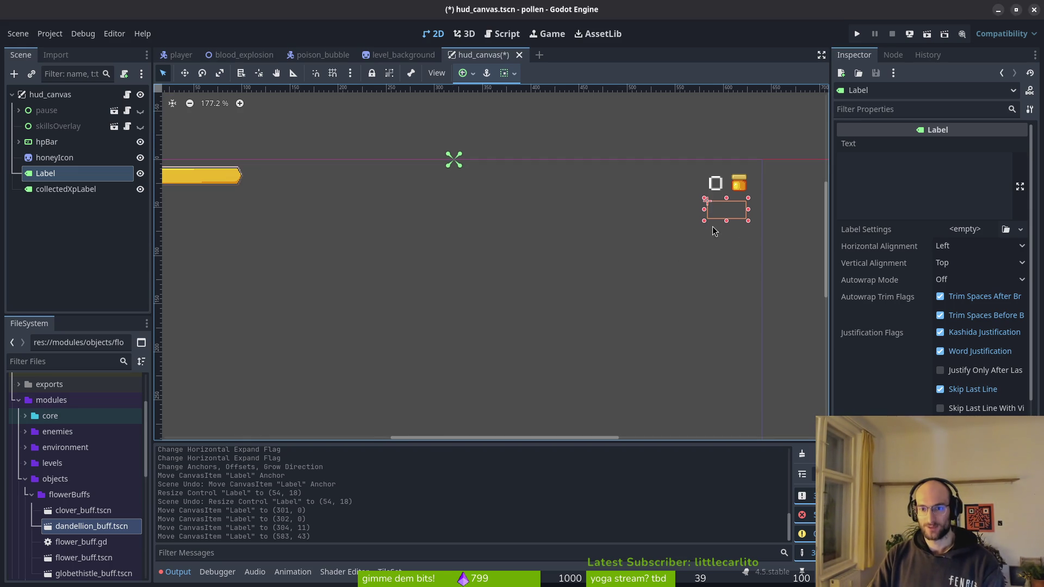
pyautogui.moveTo(705, 213); pyautogui.dragTo(698, 214)
pyautogui.click(713, 226)
pyautogui.hotkey('ctrl', 's')
# - Rename the Label node to stopwatchLabel
pyautogui.click(37, 176)
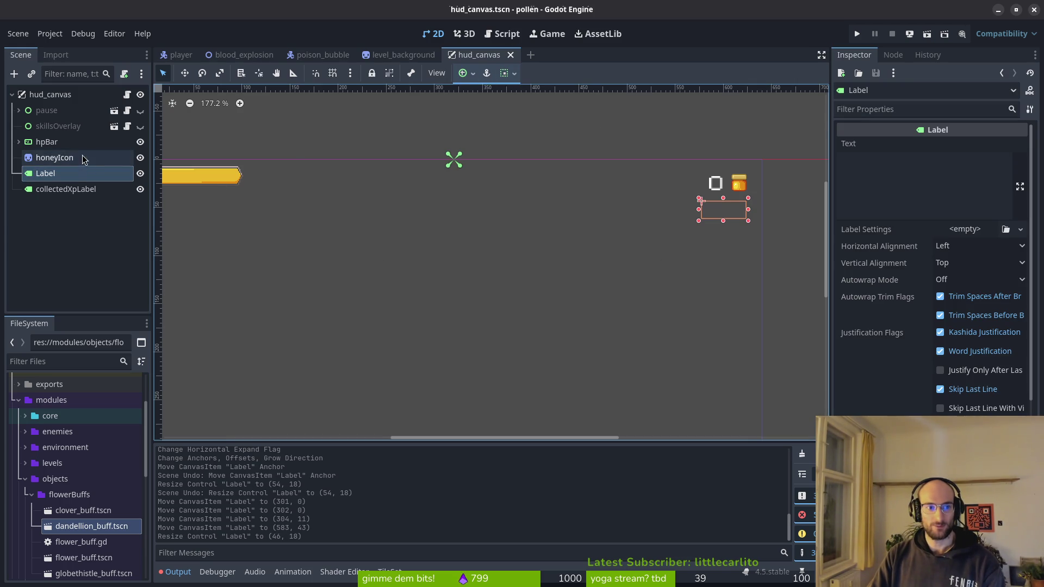
pyautogui.doubleClick(60, 173)
pyautogui.write('s')
pyautogui.write('Label')
pyautogui.press('Return')
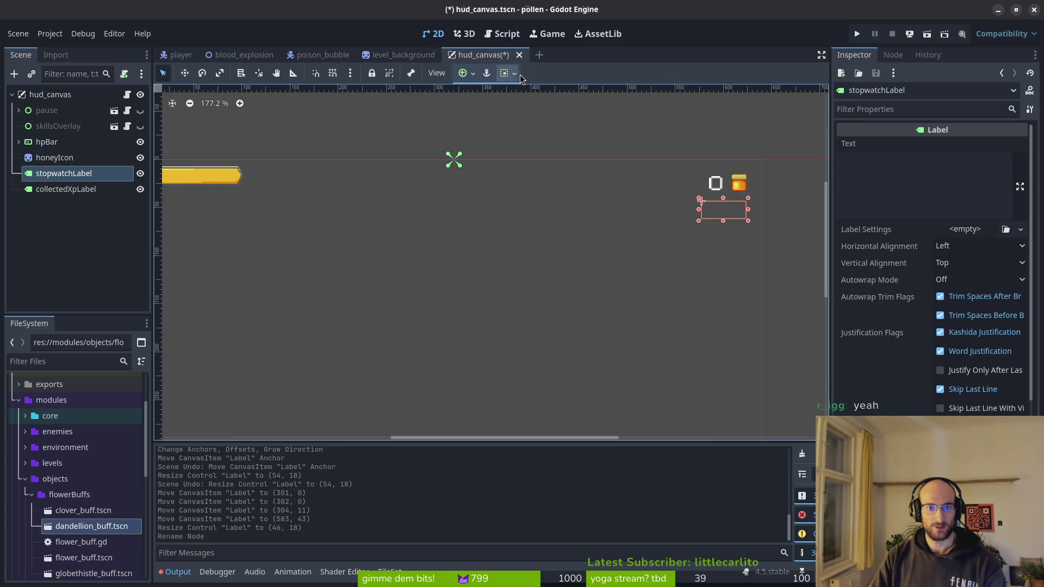
# - Apply the Set to Current Ratio anchor preset and save hud_canvas
pyautogui.click(516, 76)
pyautogui.click(473, 76)
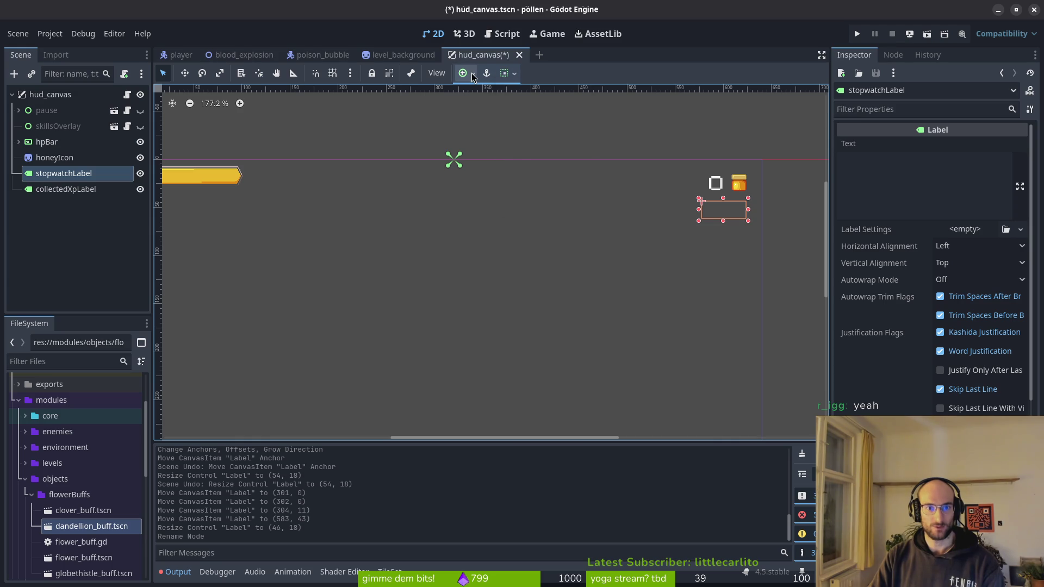
pyautogui.click(473, 76)
pyautogui.click(497, 199)
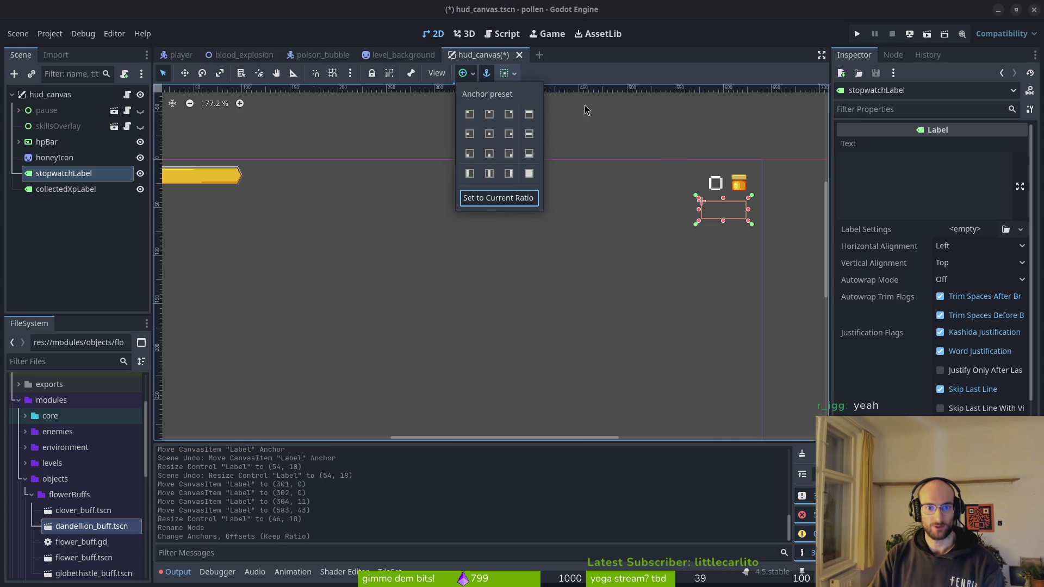
pyautogui.press('Escape')
pyautogui.hotkey('ctrl', 's')
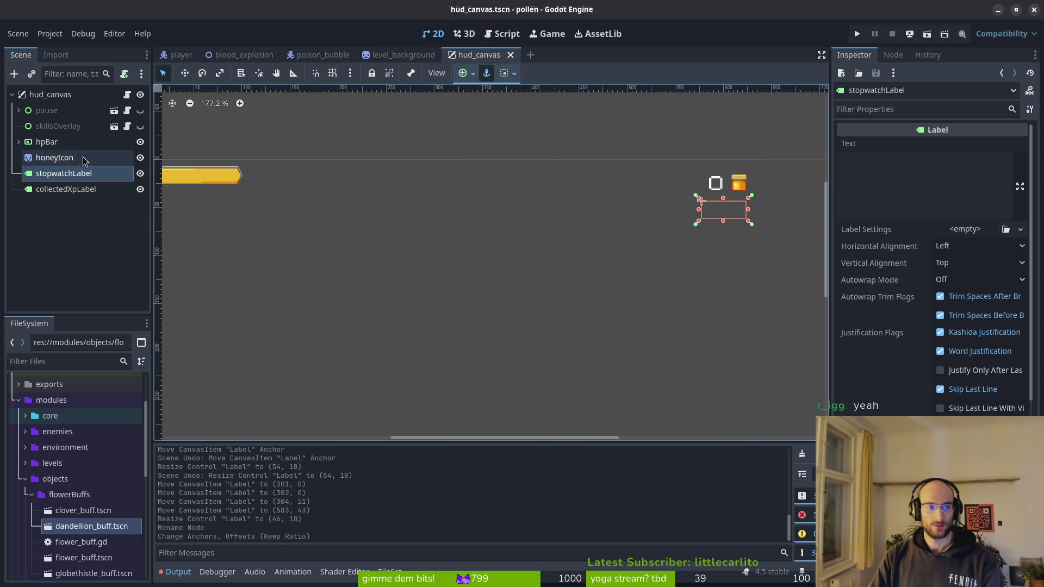
pyautogui.hotkey('alt', 'Tab')
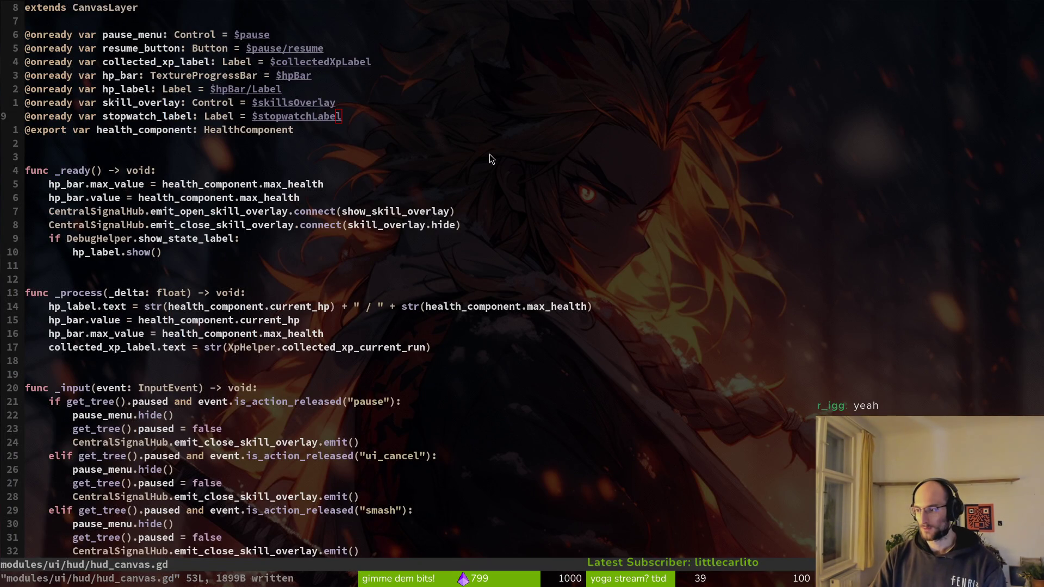
# - In a new terminal, open the old project's hud.gd from dev/dfinalify
pyautogui.press('super')
pyautogui.press('super')
pyautogui.hotkey('ctrl', 'alt', 't')
pyautogui.write('cd dev/dfinalify/')
pyautogui.press('Return')
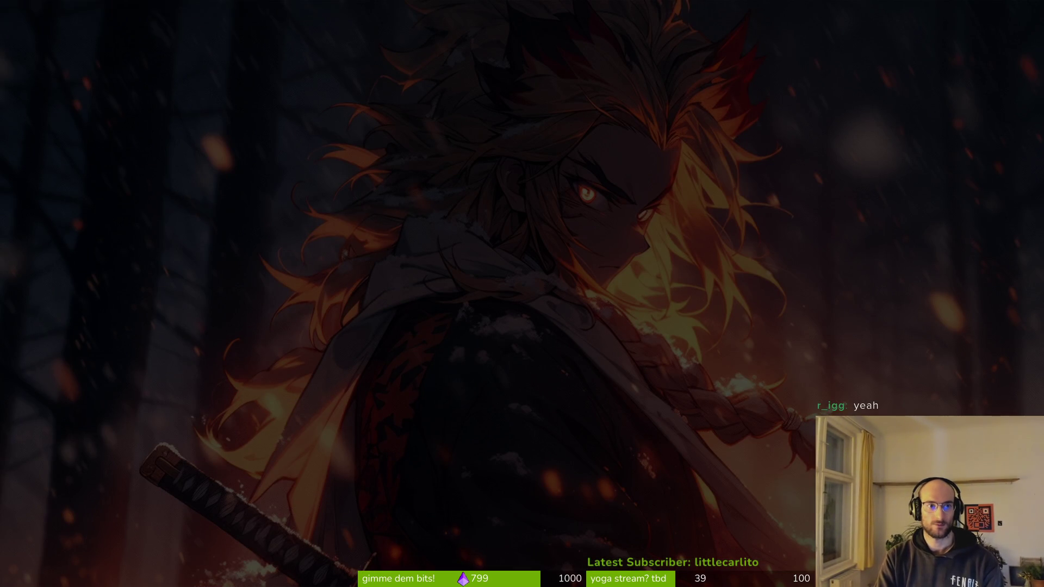
pyautogui.write('hud')
pyautogui.press('Return')
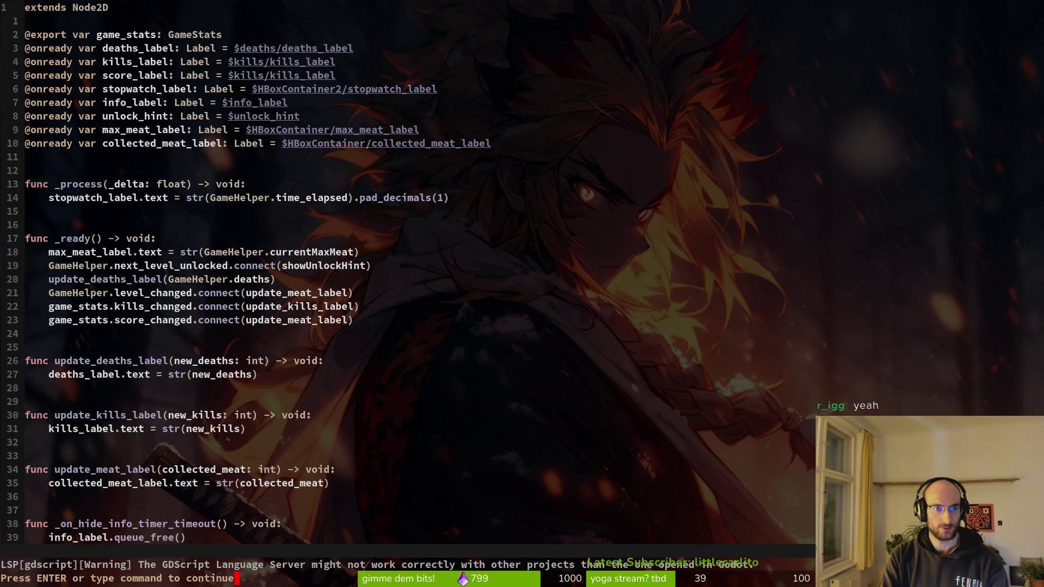
pyautogui.press('Return')
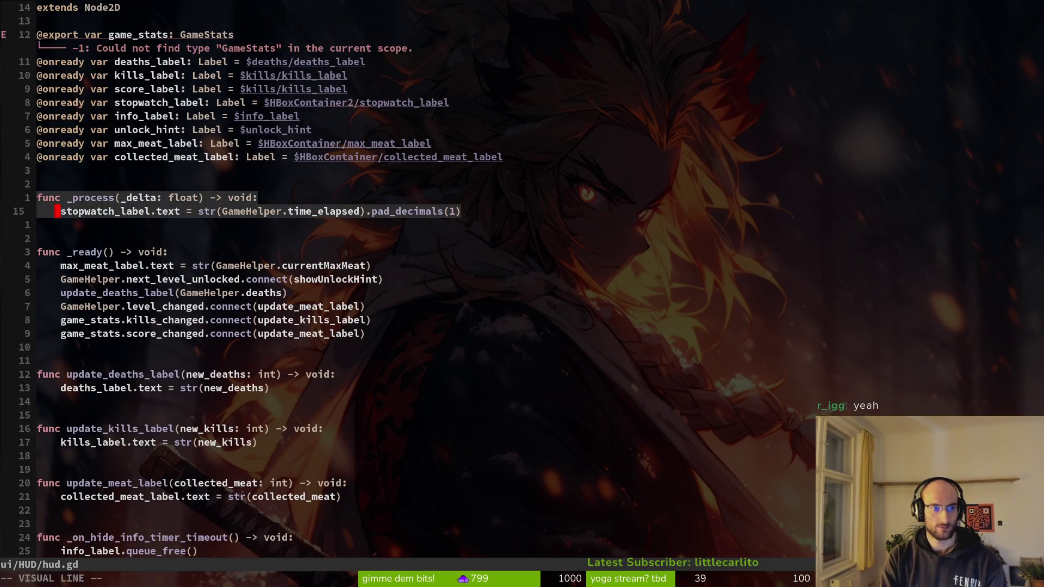
# - Paste the stopwatch_label text line under _process in hud_canvas.gd and save
pyautogui.write(':bd')
pyautogui.press('Return')
pyautogui.hotkey('ctrl', 'o')
pyautogui.hotkey('ctrl', 'o')
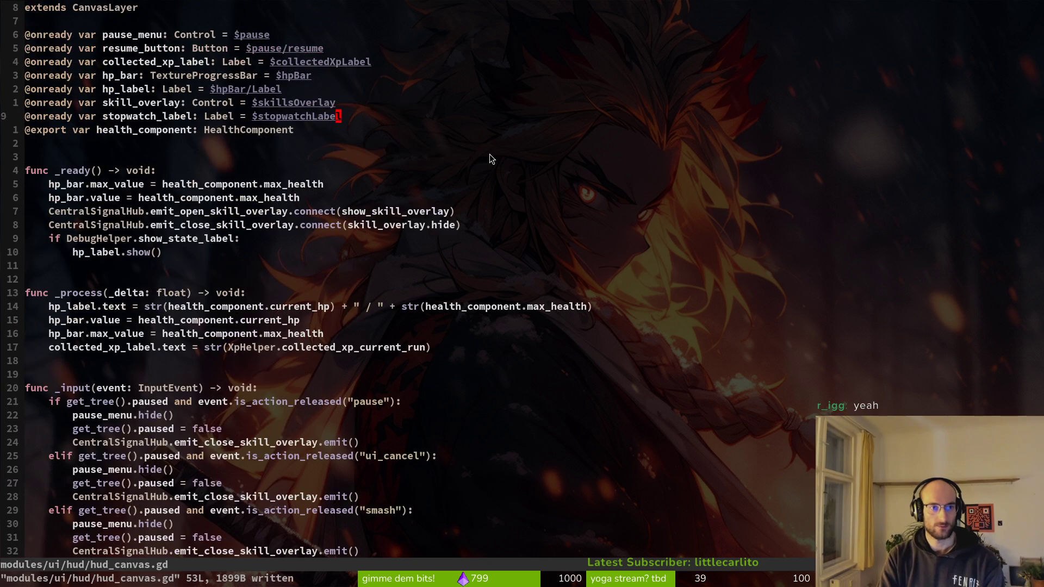
pyautogui.press('j')
pyautogui.press('j')
pyautogui.press('j')
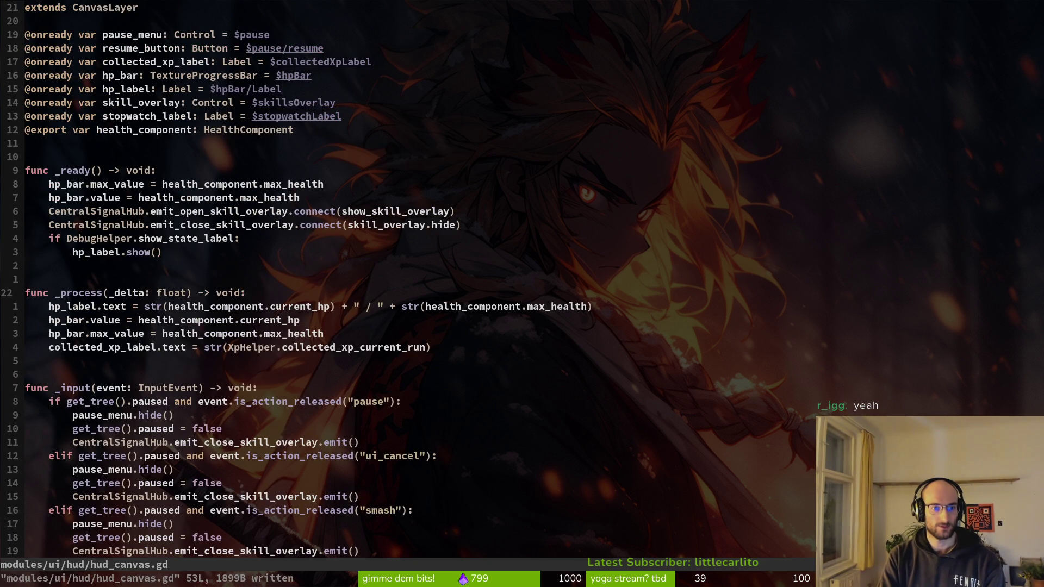
pyautogui.write('p:w')
pyautogui.press('Return')
pyautogui.press('w')
pyautogui.press('w')
pyautogui.press('w')
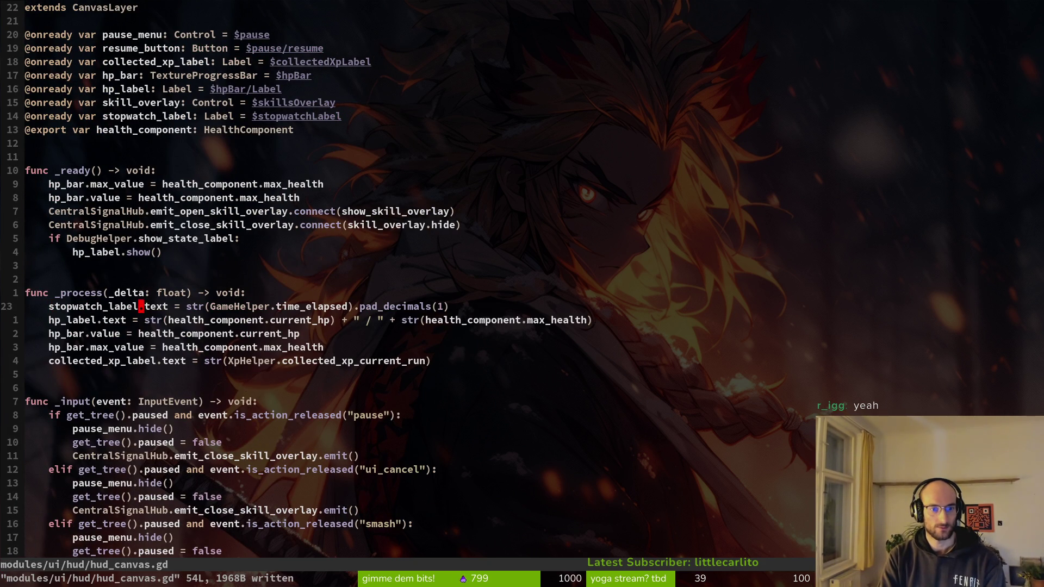
pyautogui.press('w')
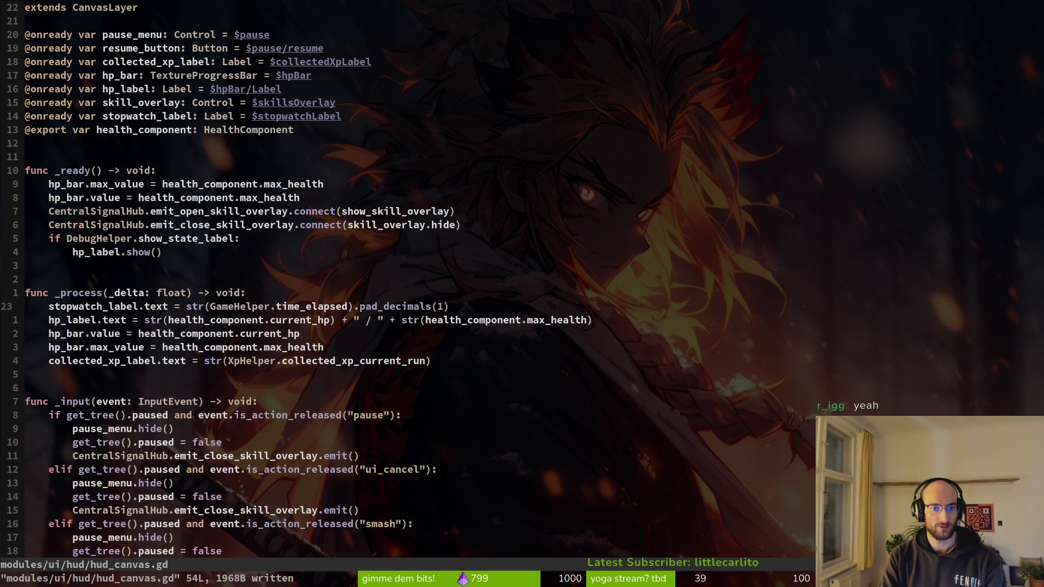
pyautogui.hotkey('ctrl', 'o')
pyautogui.hotkey('ctrl', 'p')
# - Open the old game_helper.gd and yank its three-line _process function
pyautogui.write('gamehelp')
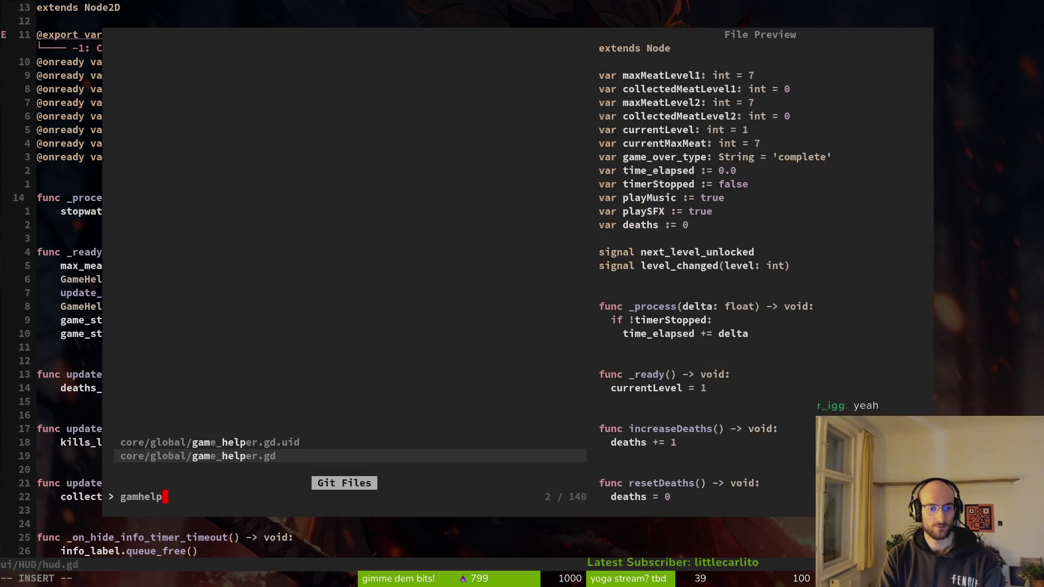
pyautogui.press('Return')
pyautogui.press('j')
pyautogui.press('j')
pyautogui.press('j')
pyautogui.press('k')
pyautogui.press('k')
pyautogui.hotkey('shift', 'v')
pyautogui.press('j')
pyautogui.press('j')
pyautogui.press('y')
pyautogui.hotkey('ctrl', 'o')
pyautogui.hotkey('ctrl', 'o')
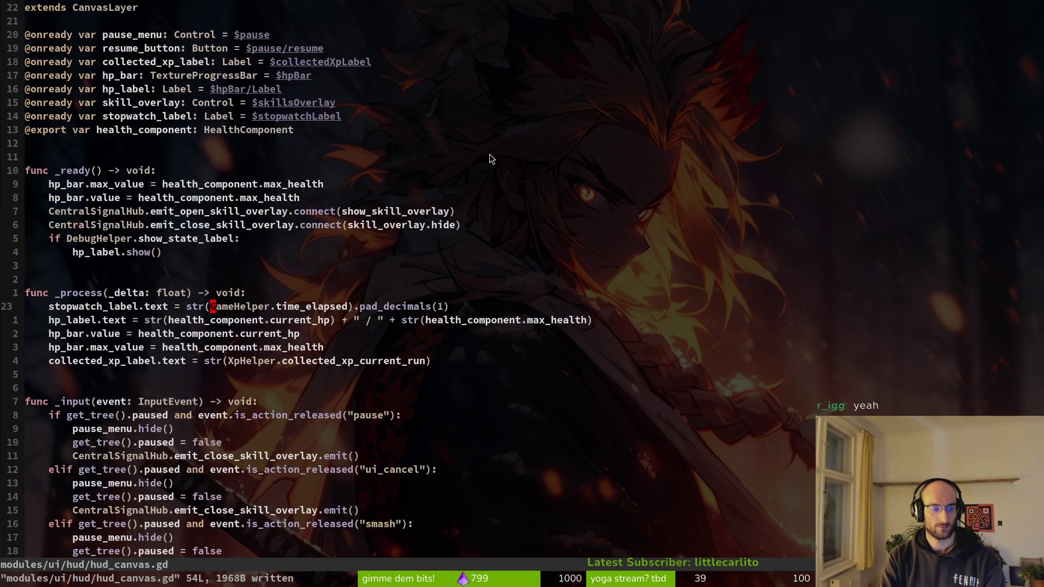
# - Paste the _process function into game.helper.gd below the variables, tidy spacing, and save
pyautogui.hotkey('ctrl', 'p')
pyautogui.write('game.help')
pyautogui.press('Return')
pyautogui.press('j')
pyautogui.press('j')
pyautogui.press('j')
pyautogui.press('j')
pyautogui.press('j')
pyautogui.press('j')
pyautogui.press('p')
pyautogui.press('j')
pyautogui.press('j')
pyautogui.press('j')
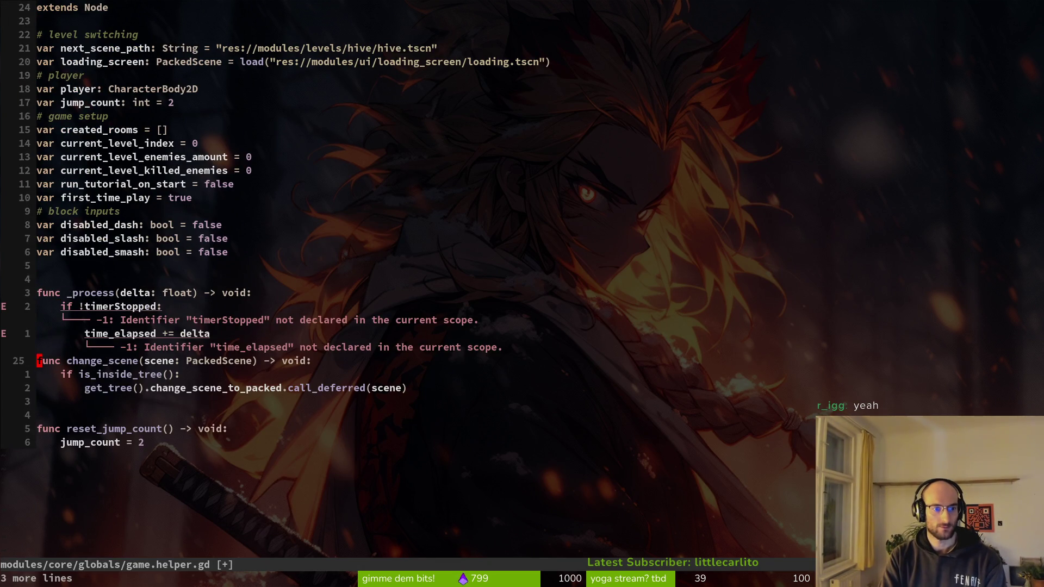
pyautogui.write('oo')
pyautogui.press('Escape')
pyautogui.press('d')
pyautogui.press('d')
pyautogui.press('k')
pyautogui.press('k')
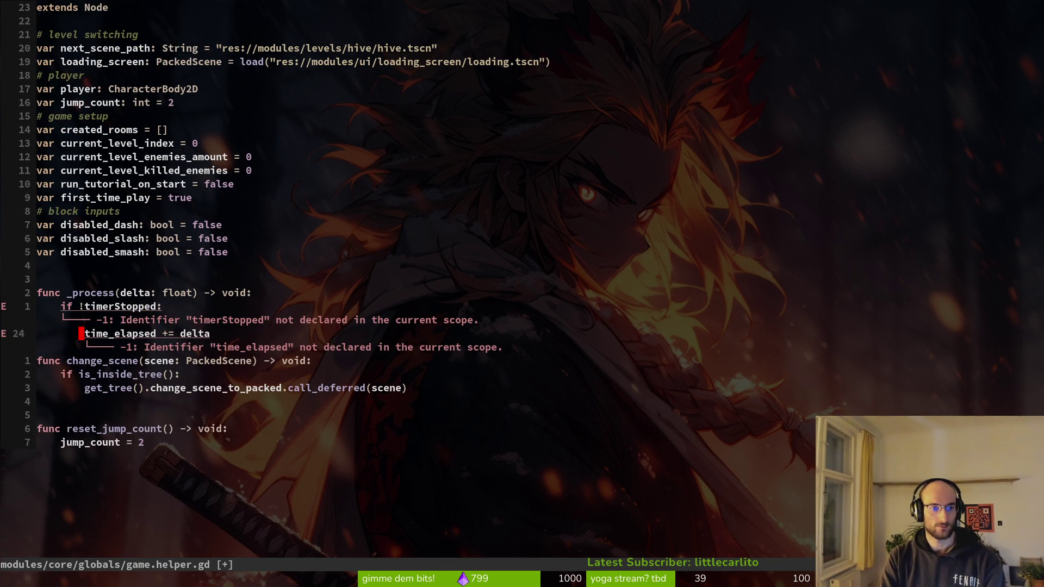
pyautogui.press('o')
pyautogui.press('Escape')
pyautogui.write('k:w')
pyautogui.press('Return')
pyautogui.press('k')
# - Review hud_canvas.gd's _ready function and game.helper.gd's variable declarations
pyautogui.hotkey('ctrl', 'o')
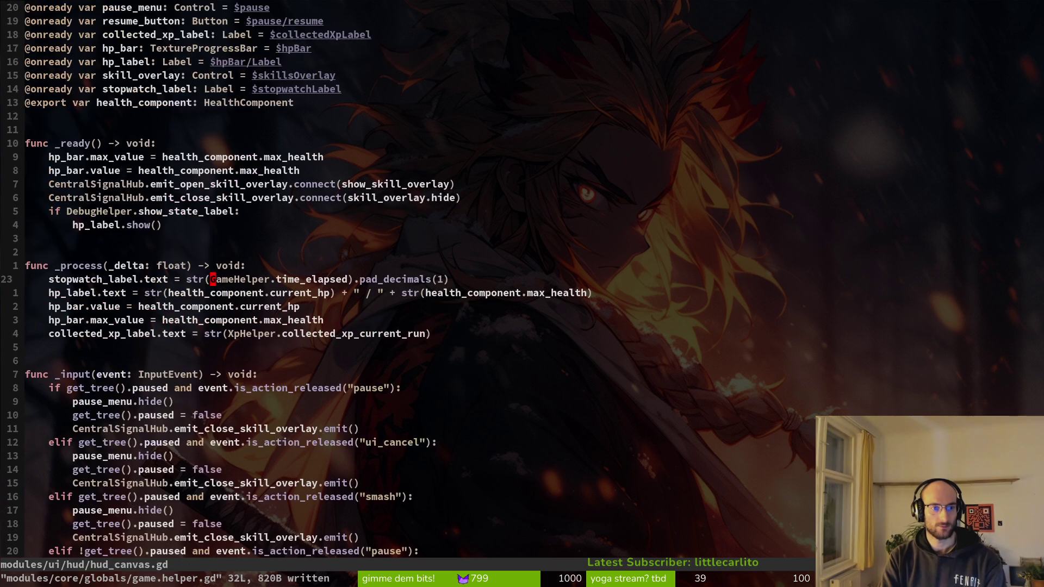
pyautogui.press('9')
pyautogui.press('k')
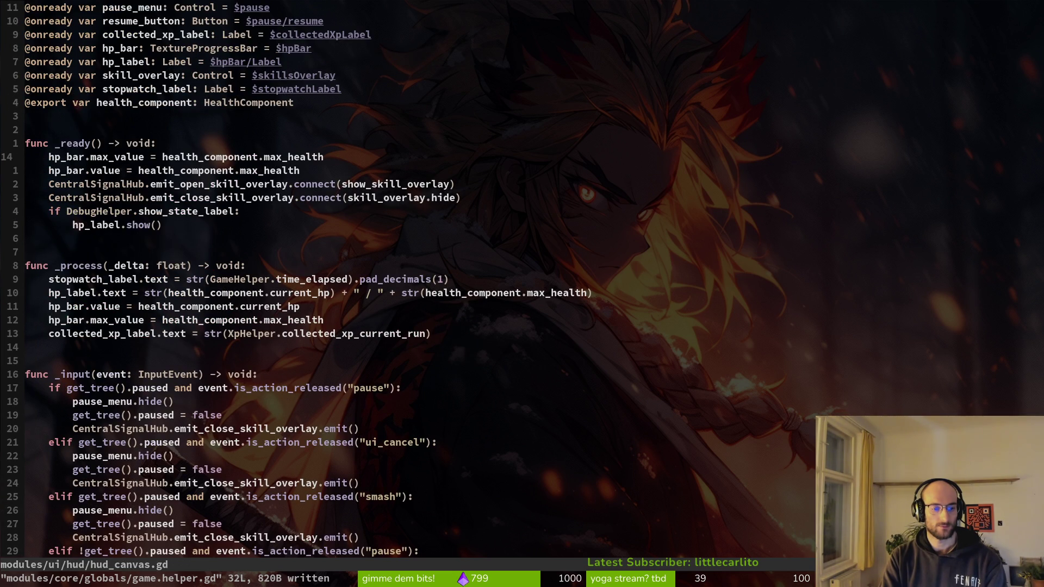
pyautogui.hotkey('ctrl', 'p')
pyautogui.write('gahe')
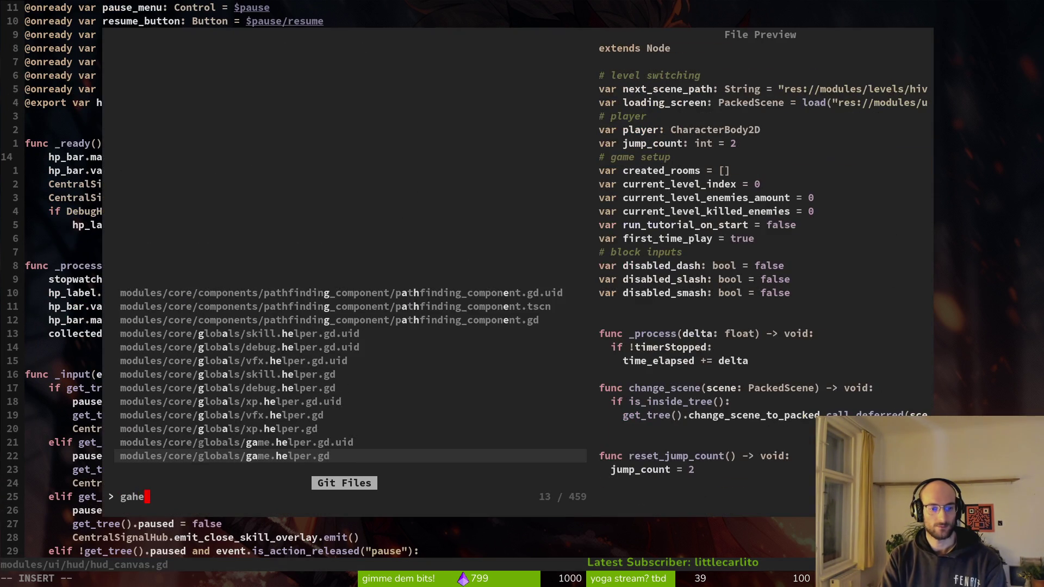
pyautogui.press('Return')
pyautogui.press('k')
pyautogui.press('k')
pyautogui.press('k')
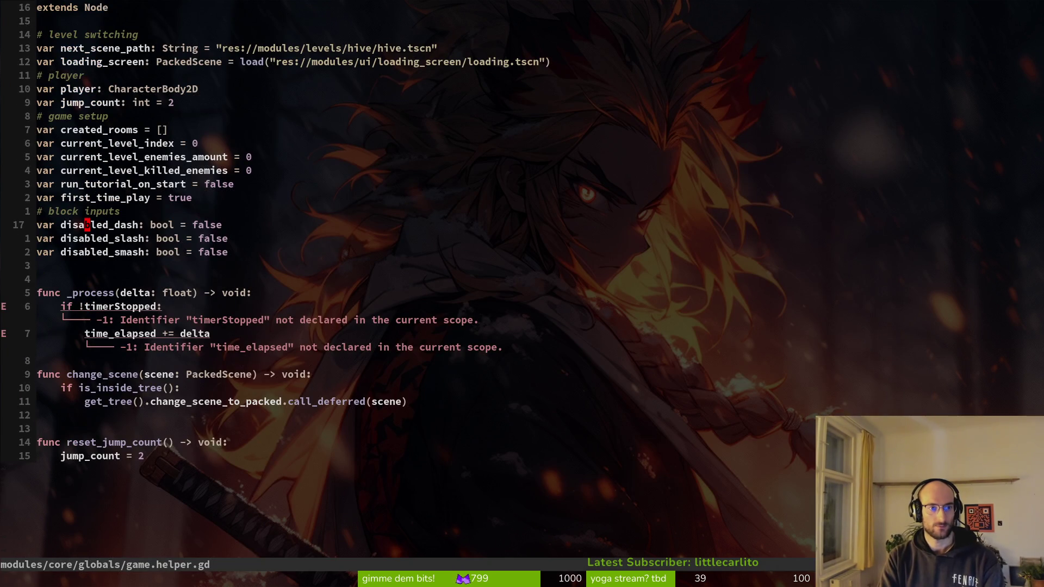
pyautogui.hotkey('ctrl', 'p')
pyautogui.press('Escape')
pyautogui.hotkey('ctrl', 'o')
pyautogui.hotkey('ctrl', 'o')
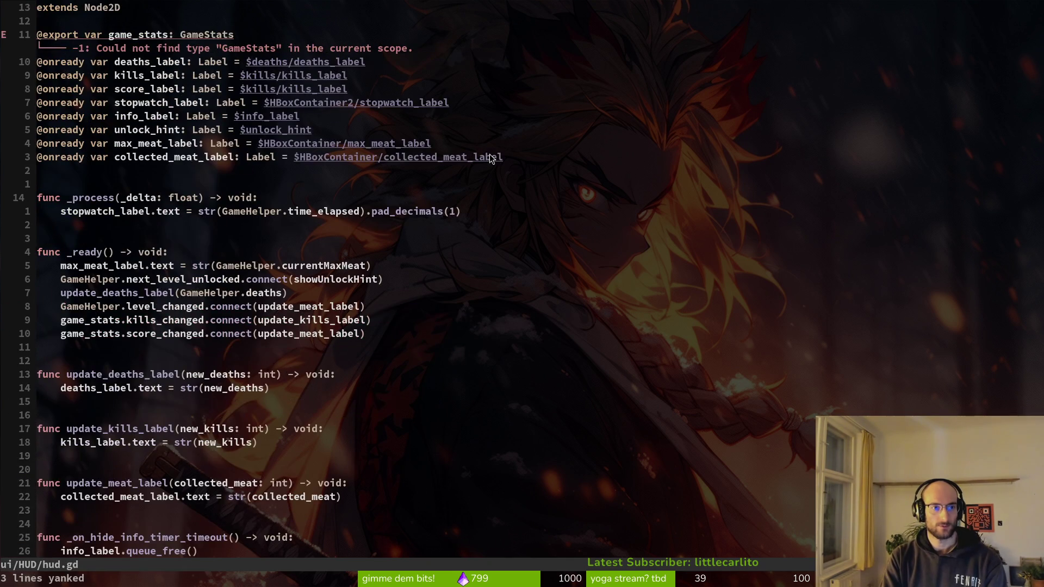
# - Copy the time_elapsed and timerStopped declarations from the old helper into game.helper.gd and save
pyautogui.hotkey('ctrl', 'p')
pyautogui.write('game')
pyautogui.press('Return')
pyautogui.press('k')
pyautogui.press('k')
pyautogui.press('k')
pyautogui.press('V')
pyautogui.press('y')
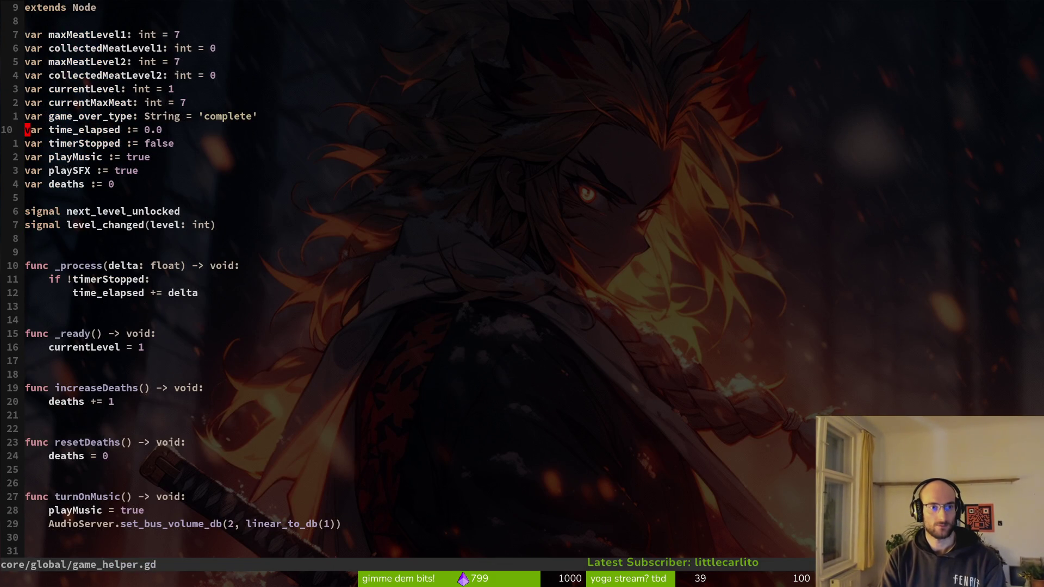
pyautogui.hotkey('ctrl', 'o')
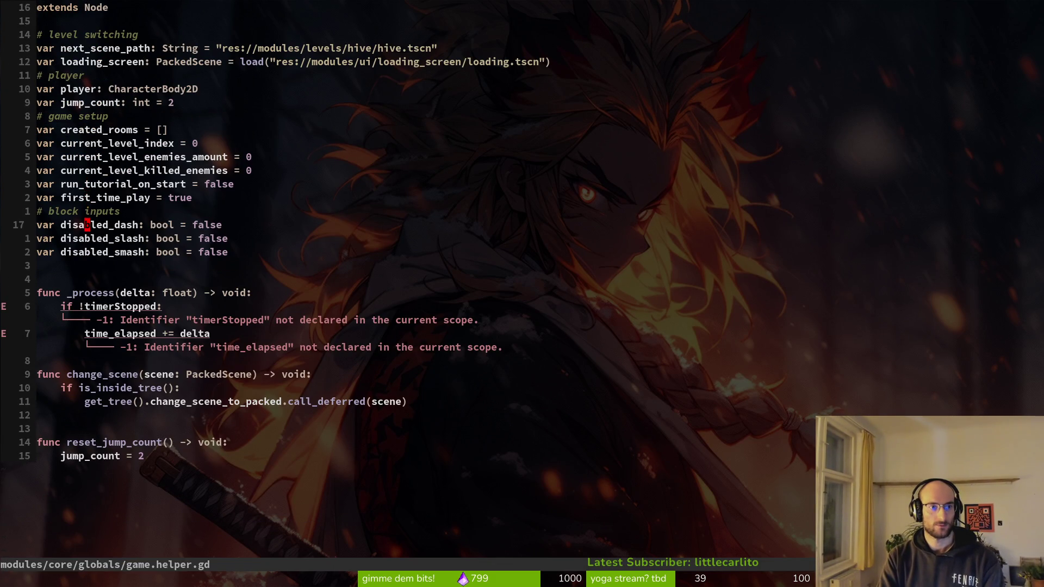
pyautogui.write('p:w')
pyautogui.press('Return')
# - Add a blank line after the _process function in game.helper.gd and save
pyautogui.press('j')
pyautogui.press('j')
pyautogui.press('8')
pyautogui.press('j')
pyautogui.press('j')
pyautogui.press('o')
pyautogui.press('Escape')
pyautogui.write(':w')
pyautogui.press('Return')
# - Rename func _process to _physics_process, undoing the bad completion, and save game.helper.gd
pyautogui.press('k')
pyautogui.press('k')
pyautogui.press('k')
pyautogui.write('ciw_phy')
pyautogui.press('Return')
pyautogui.press('Escape')
pyautogui.write(':w')
pyautogui.press('Return')
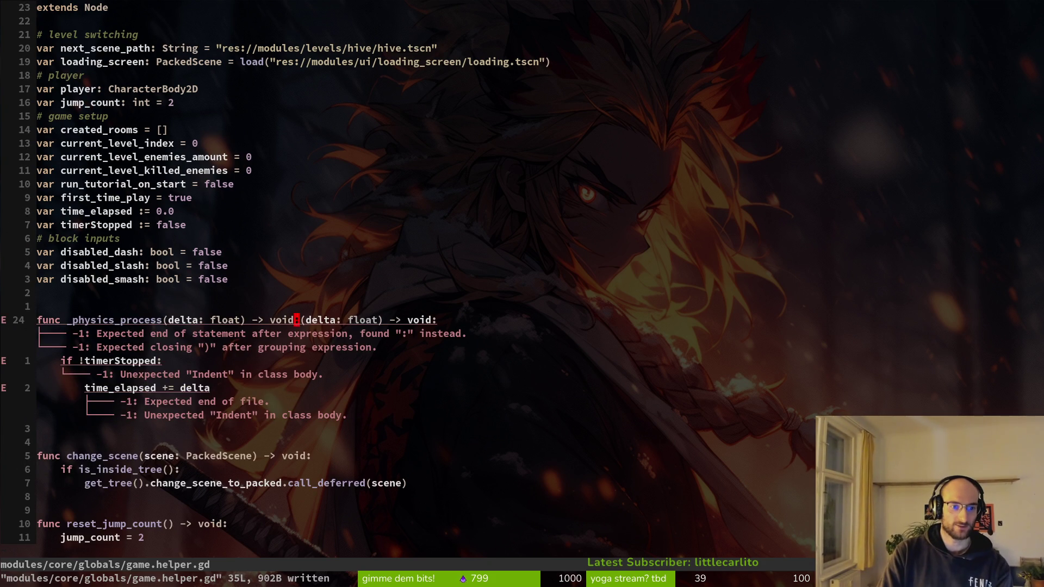
pyautogui.write('u')
pyautogui.write('iphy')
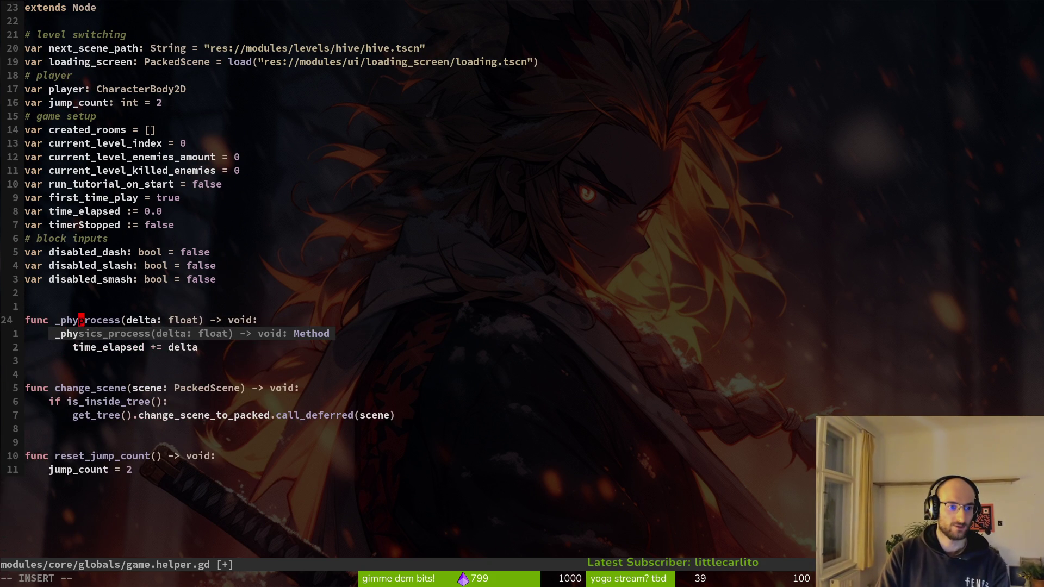
pyautogui.write('sics_')
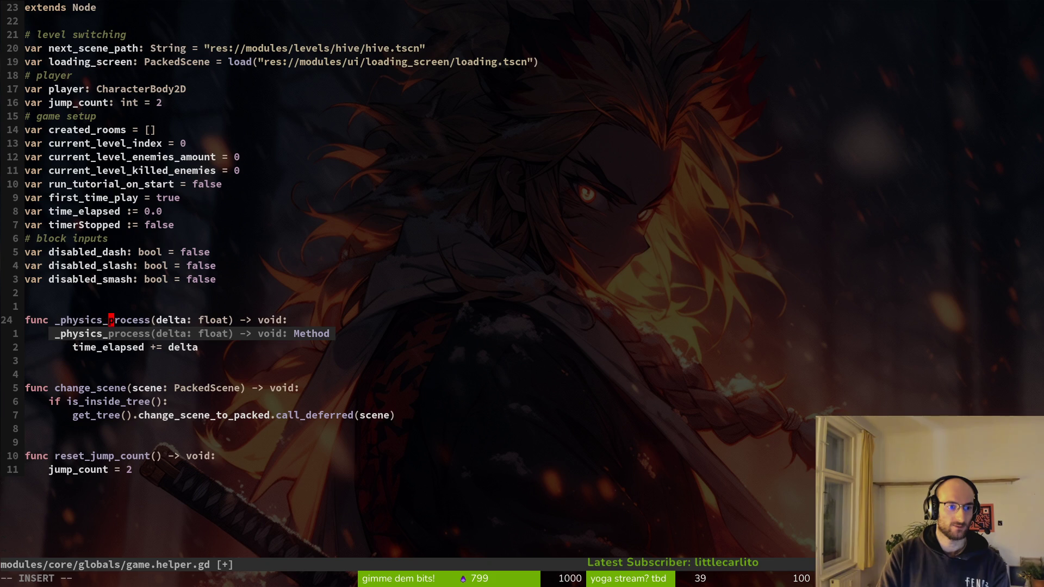
pyautogui.press('Escape')
pyautogui.write(':w')
pyautogui.press('Return')
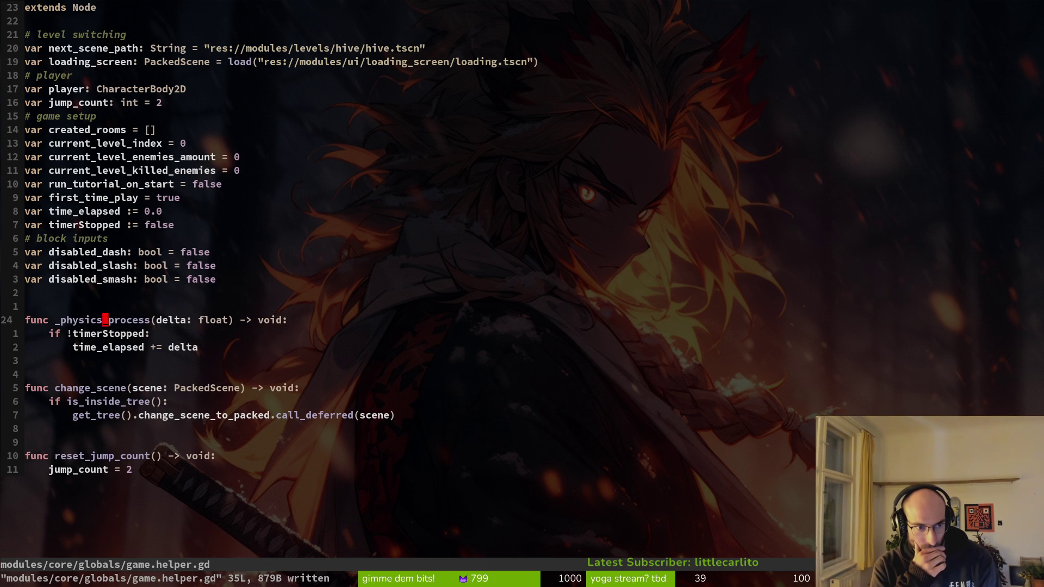
pyautogui.hotkey('ctrl', '6')
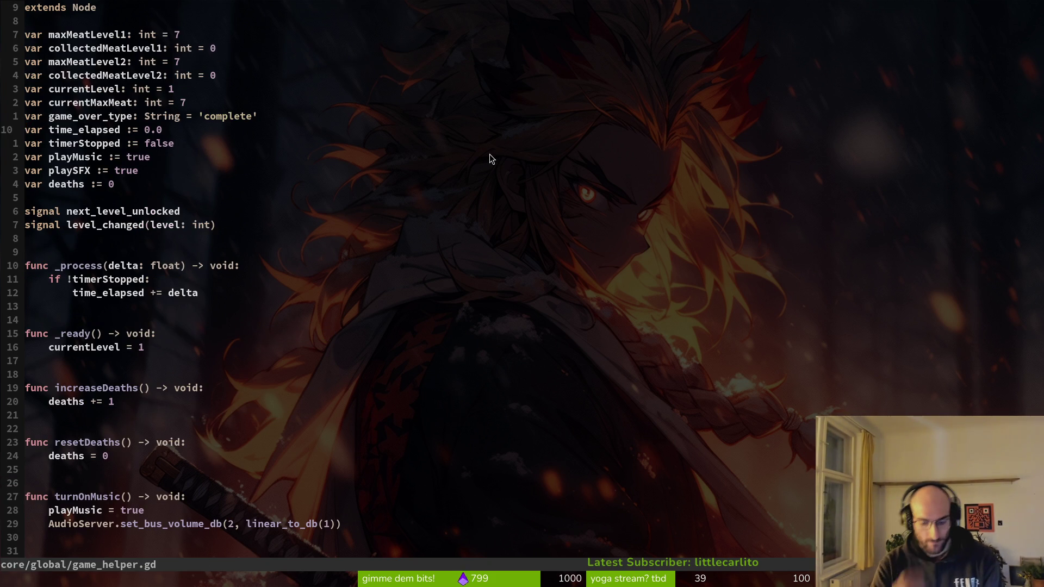
# - Rewrite the old game_helper.gd's _process header as func _physics_process, then quit Neovim
pyautogui.press('j')
pyautogui.press('j')
pyautogui.press('j')
pyautogui.write('jVdOfun')
pyautogui.write('c phy')
pyautogui.press('Return')
pyautogui.press('Escape')
pyautogui.write(':w')
pyautogui.press('Return')
pyautogui.press('k')
pyautogui.press('k')
pyautogui.press('k')
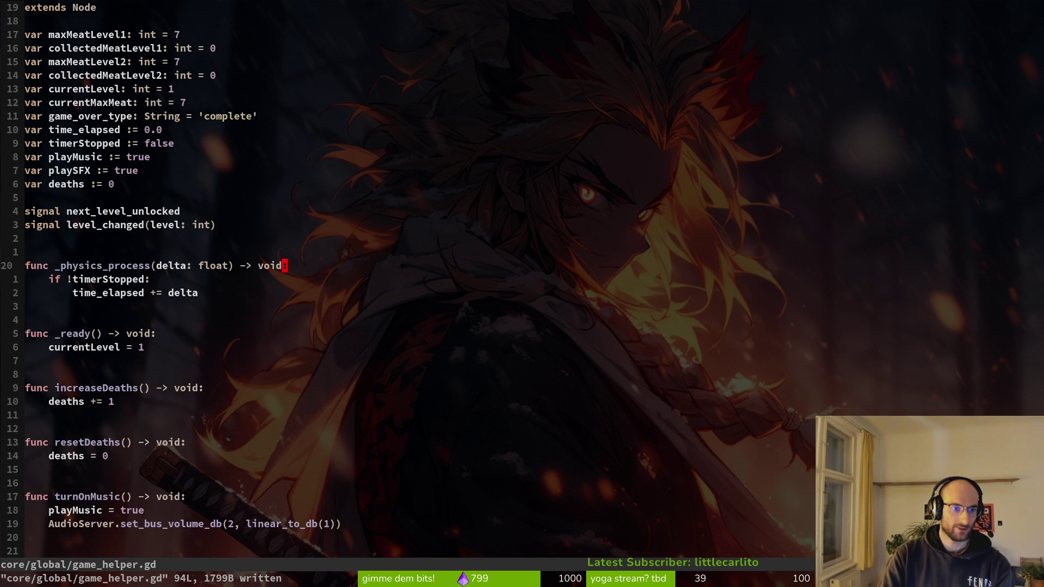
pyautogui.write(':q')
pyautogui.press('Return')
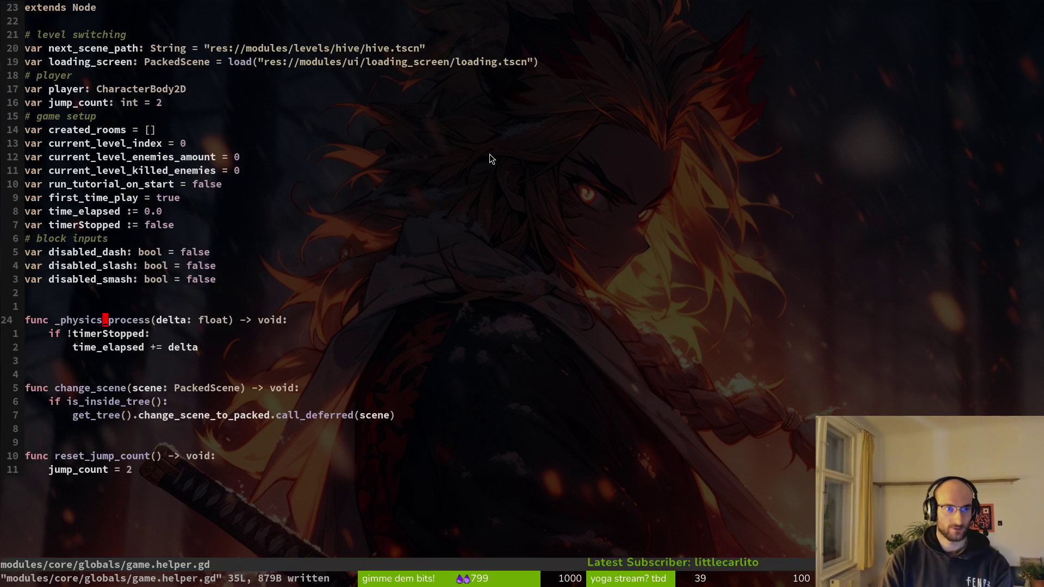
# - Open dinolife's game_manager.gd in vim to check its timer, quit, then launch tig
pyautogui.write('vim')
pyautogui.press('Return')
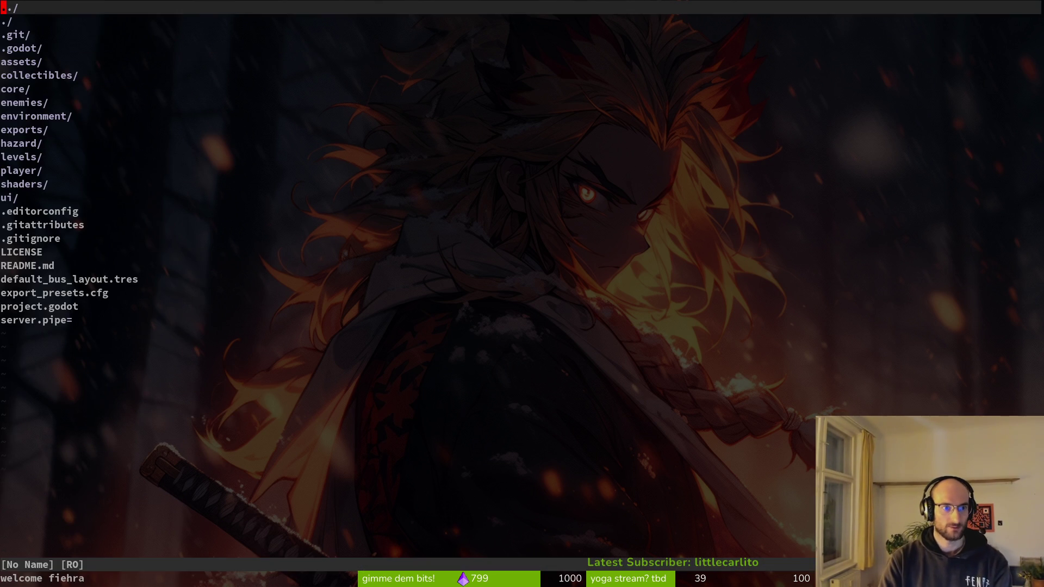
pyautogui.hotkey('ctrl', 'p')
pyautogui.write('game')
pyautogui.press('Return')
pyautogui.write(':q')
pyautogui.press('Return')
pyautogui.write('tig')
pyautogui.press('Return')
# - Check the repository status view in tig, then exit to the shell
pyautogui.press('s')
pyautogui.press('Down')
pyautogui.press('Down')
pyautogui.press('Down')
pyautogui.press('Up')
pyautogui.press('Up')
pyautogui.press('Up')
pyautogui.press('Escape')
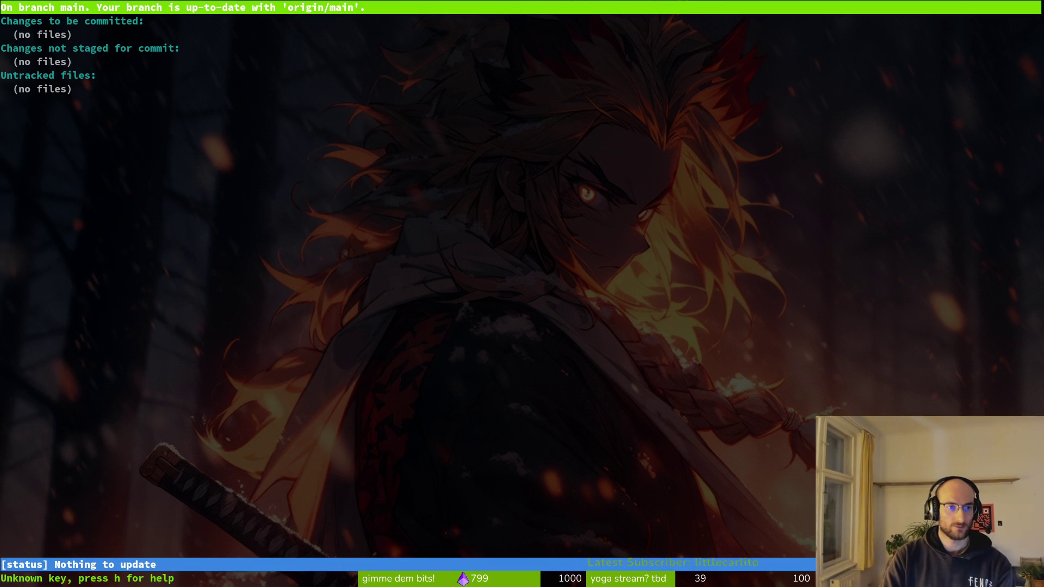
pyautogui.hotkey('ctrl', 'c')
# - In the pollen project, grep for '_process' in vim, then quit the editor
pyautogui.write('vim')
pyautogui.press('Return')
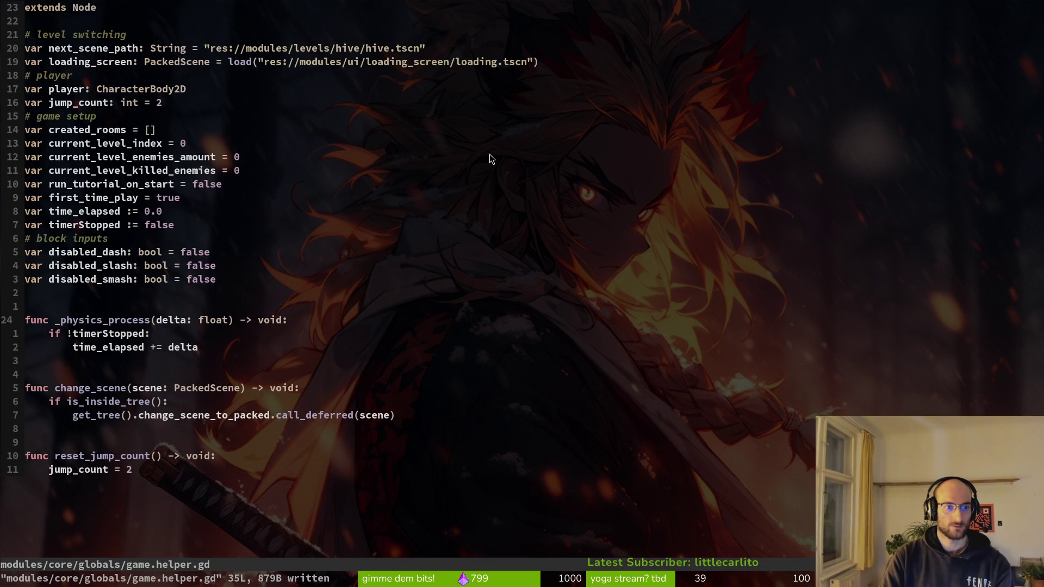
pyautogui.hotkey('ctrl', 'p')
pyautogui.press('Escape')
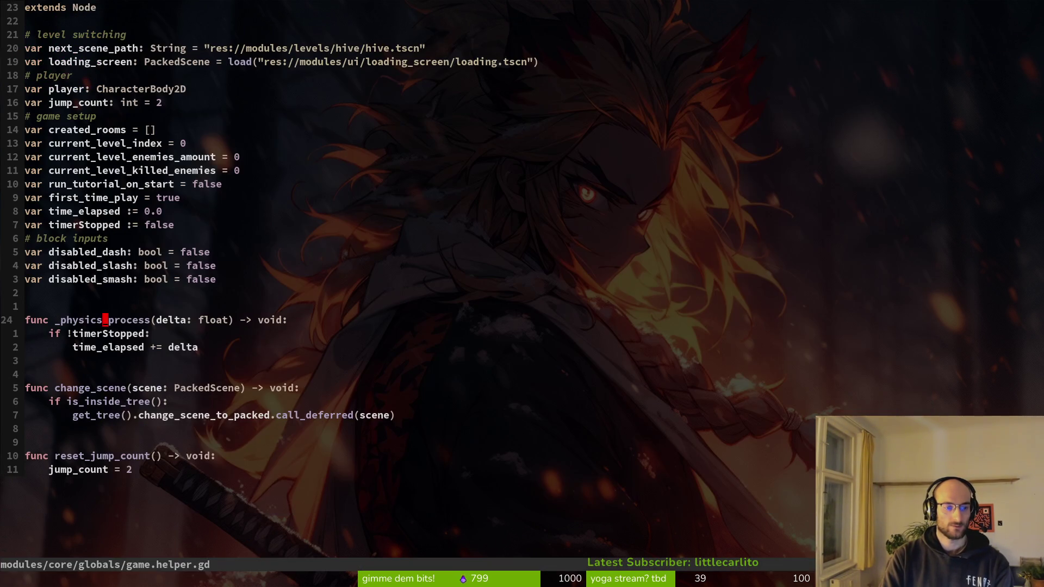
pyautogui.hotkey('ctrl', 'f')
pyautogui.write('pr')
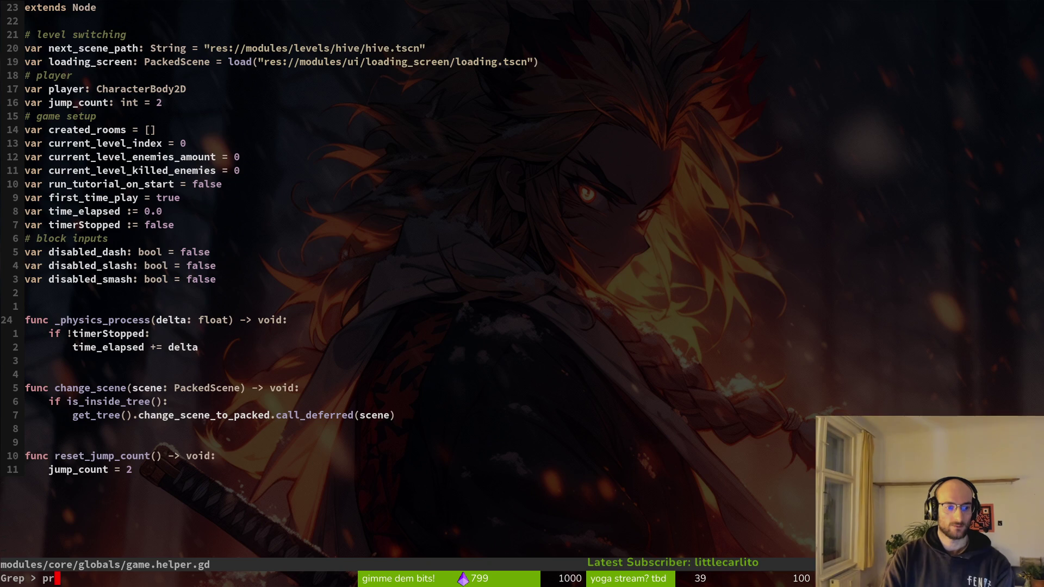
pyautogui.press('BackSpace')
pyautogui.press('BackSpace')
pyautogui.write('_process')
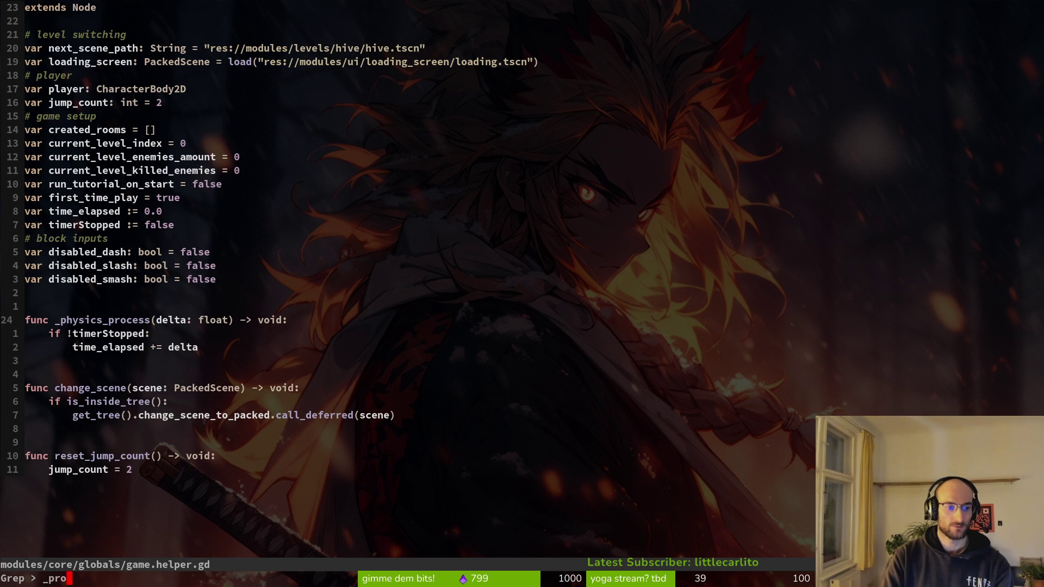
pyautogui.press('Return')
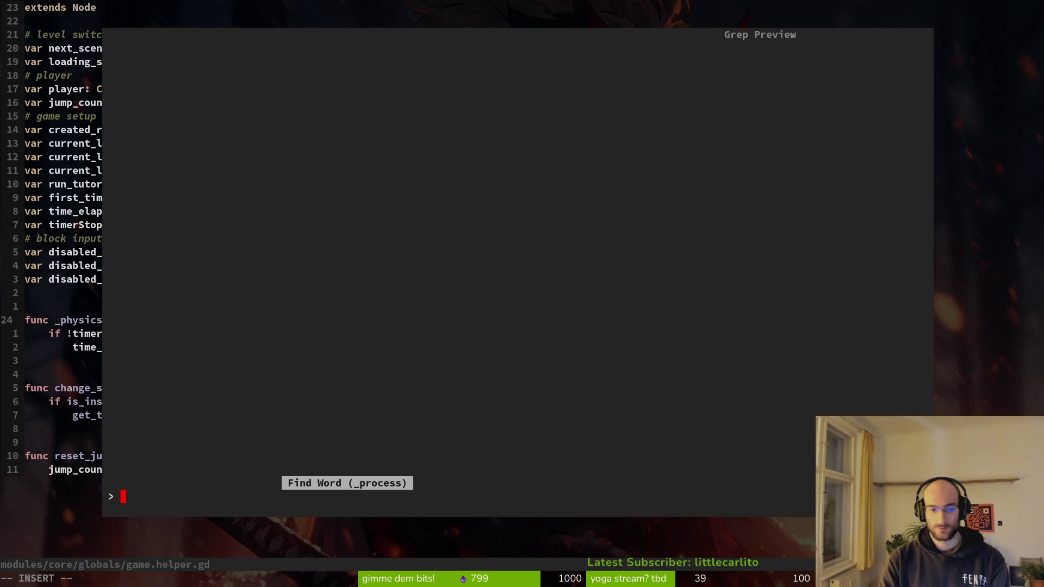
pyautogui.press('Escape')
pyautogui.press('Escape')
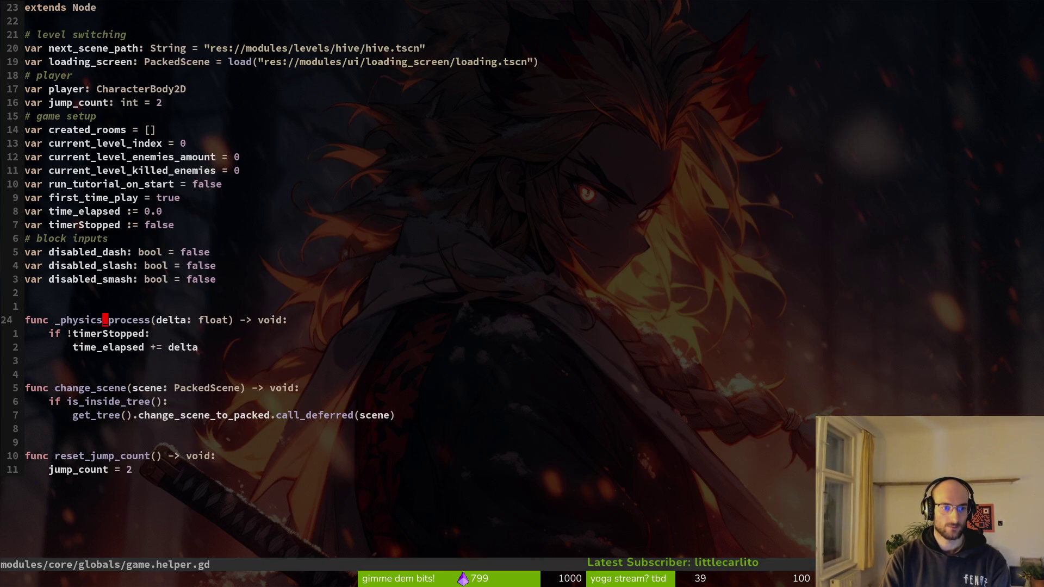
pyautogui.write(':q')
pyautogui.press('Return')
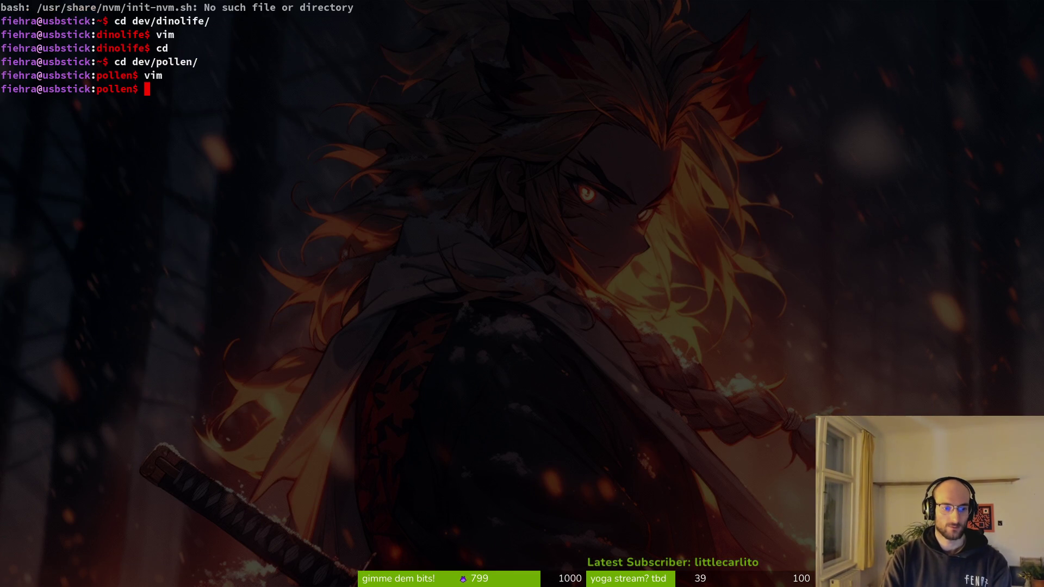
pyautogui.write('vim.')
pyautogui.press('Return')
pyautogui.write('vim .')
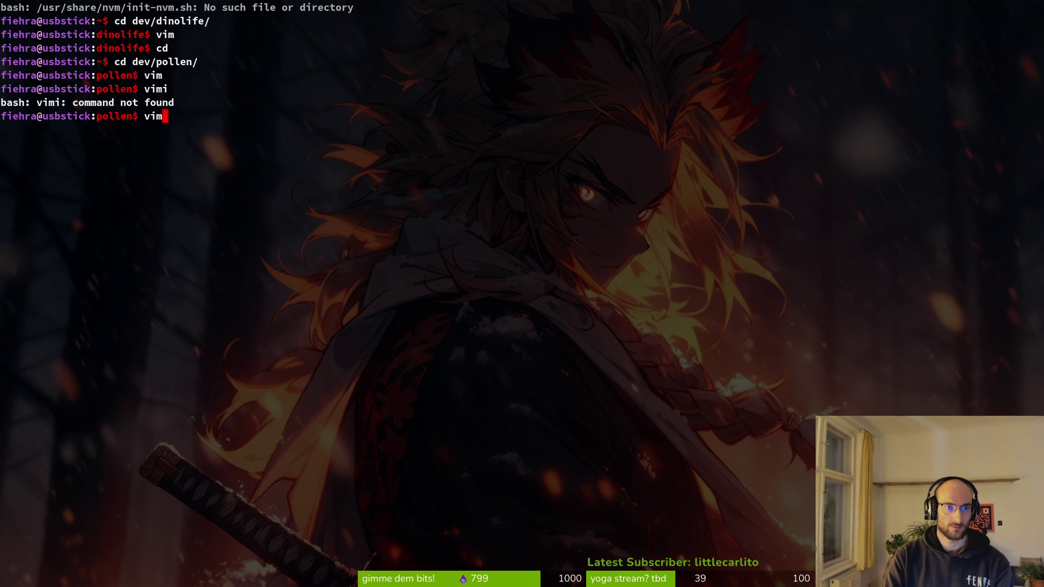
pyautogui.press('Return')
pyautogui.press('space')
pyautogui.write('fgproces')
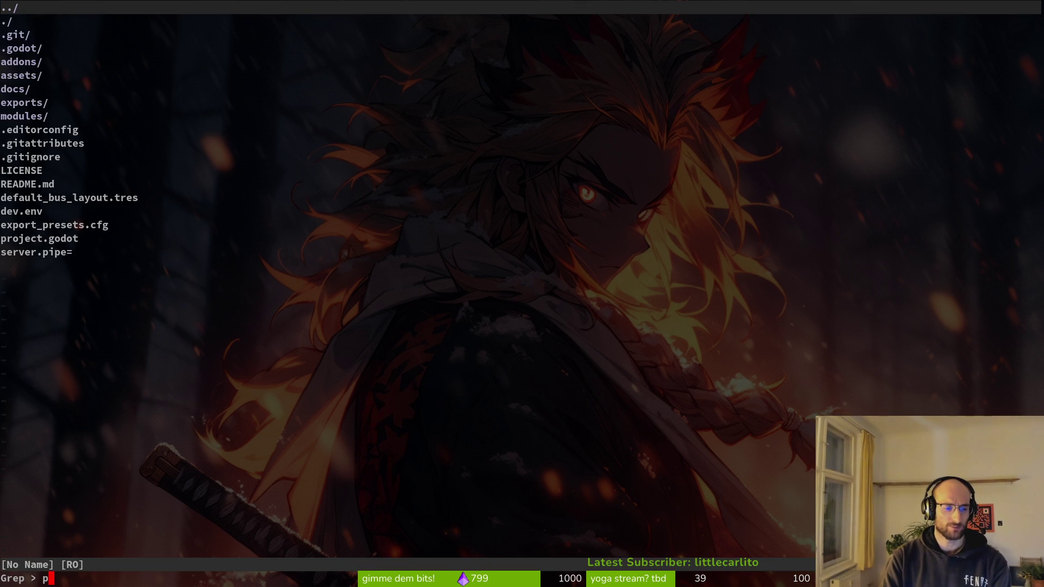
pyautogui.write('s')
pyautogui.press('Return')
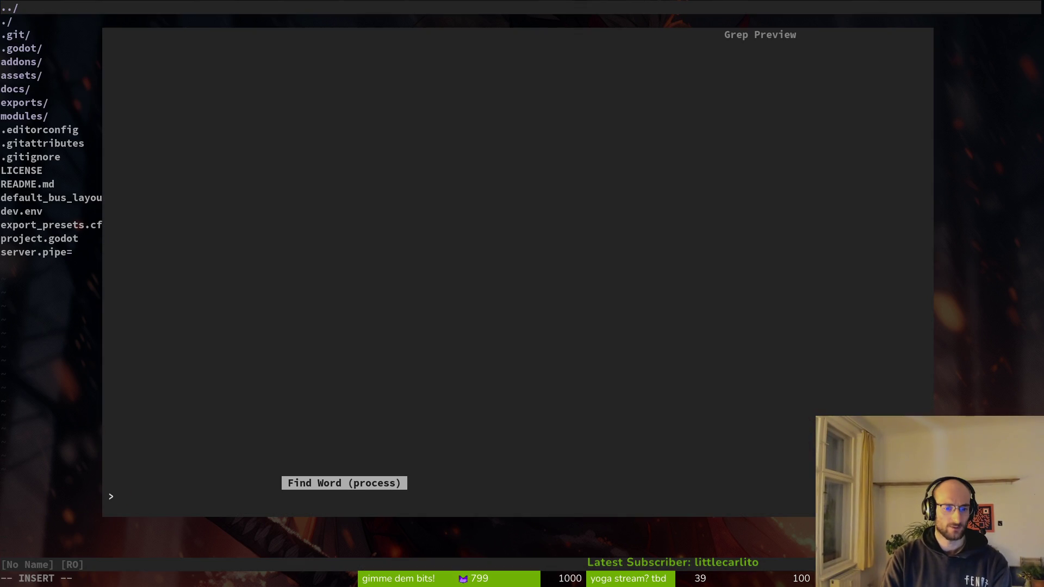
pyautogui.press('Escape')
pyautogui.press('Escape')
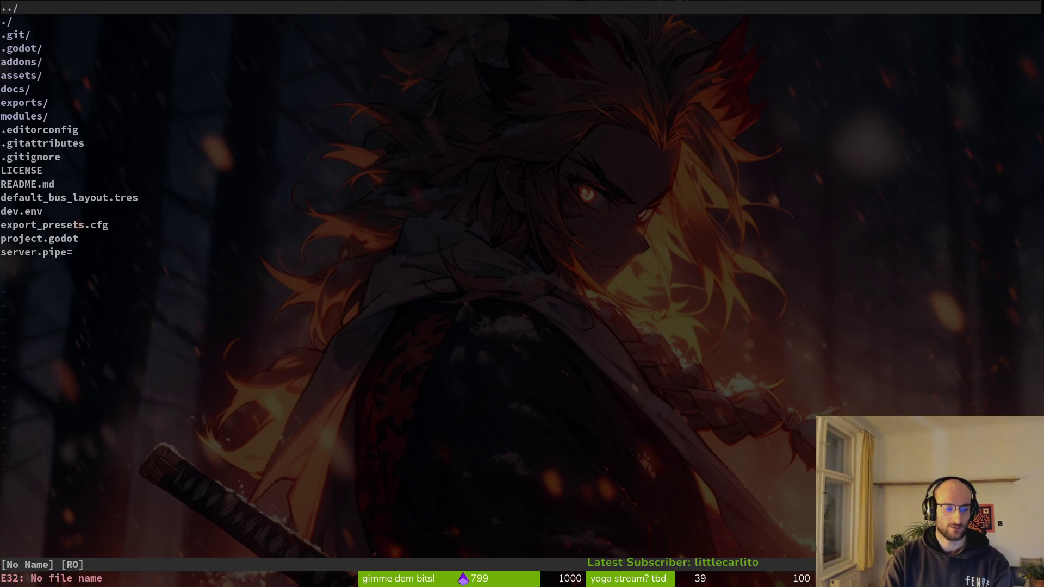
pyautogui.press('space')
pyautogui.press('p')
pyautogui.press('s')
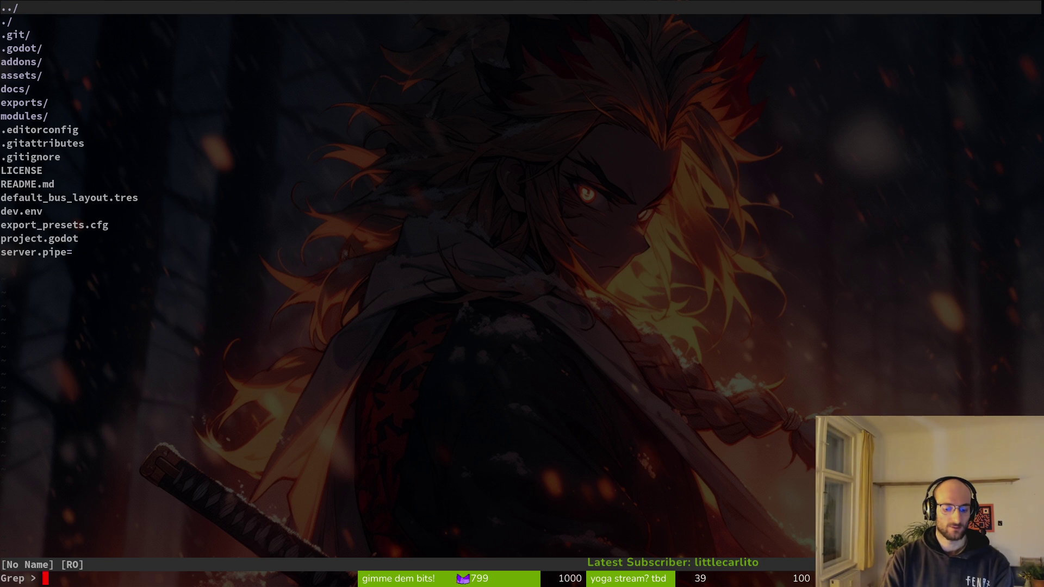
pyautogui.write('dashing')
pyautogui.press('Return')
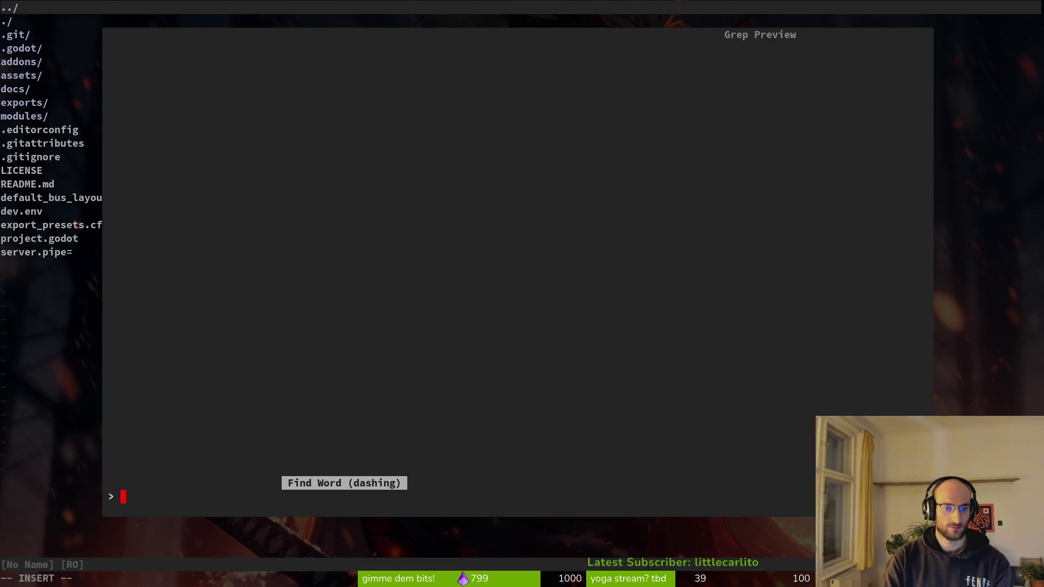
pyautogui.press('Escape')
pyautogui.press('Escape')
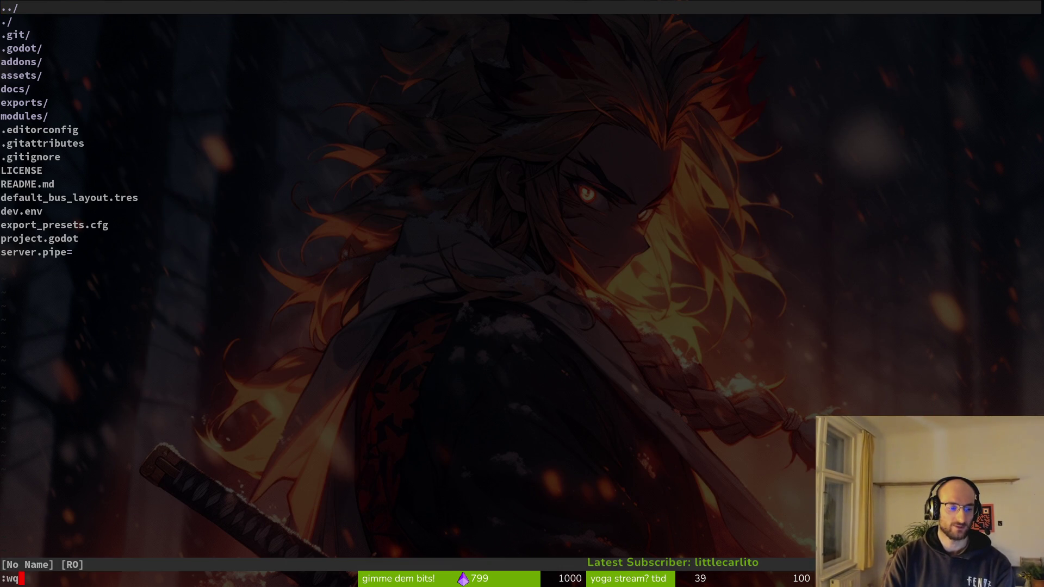
pyautogui.write(':q')
pyautogui.press('Return')
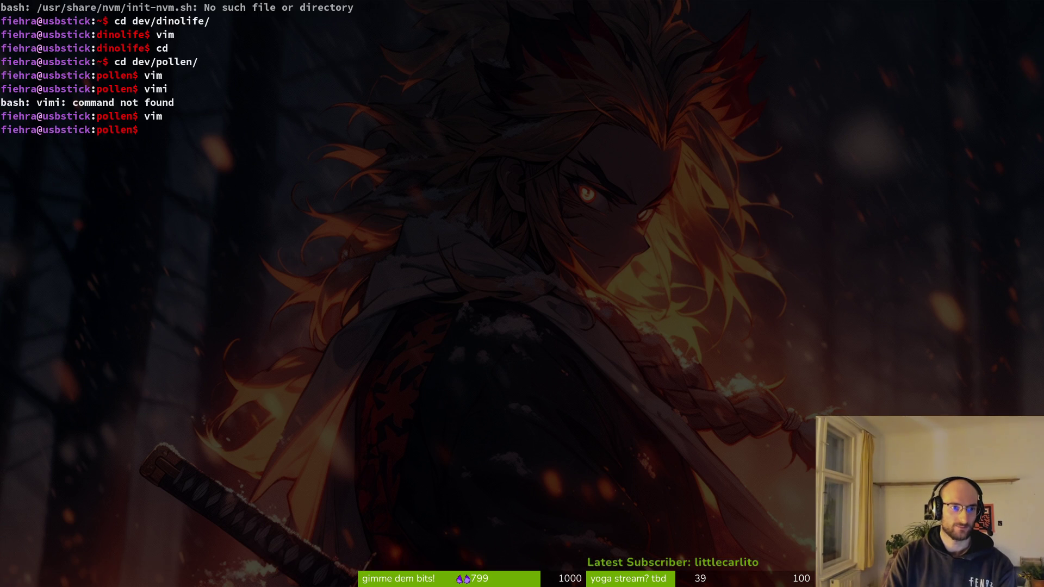
pyautogui.hotkey('alt', 'Tab')
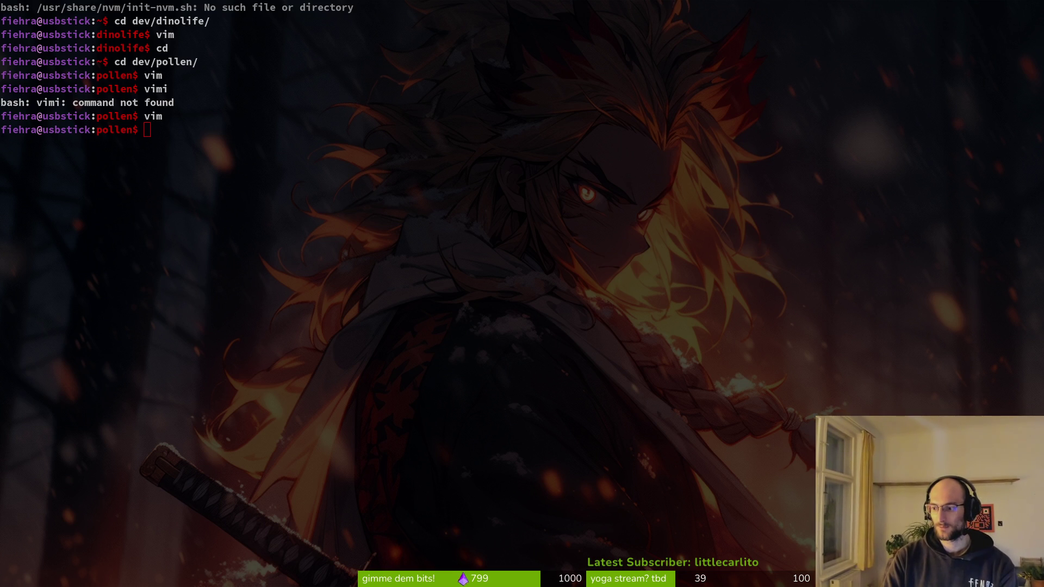
# - Run grep to check whether a grep tool is installed
pyautogui.write('sud')
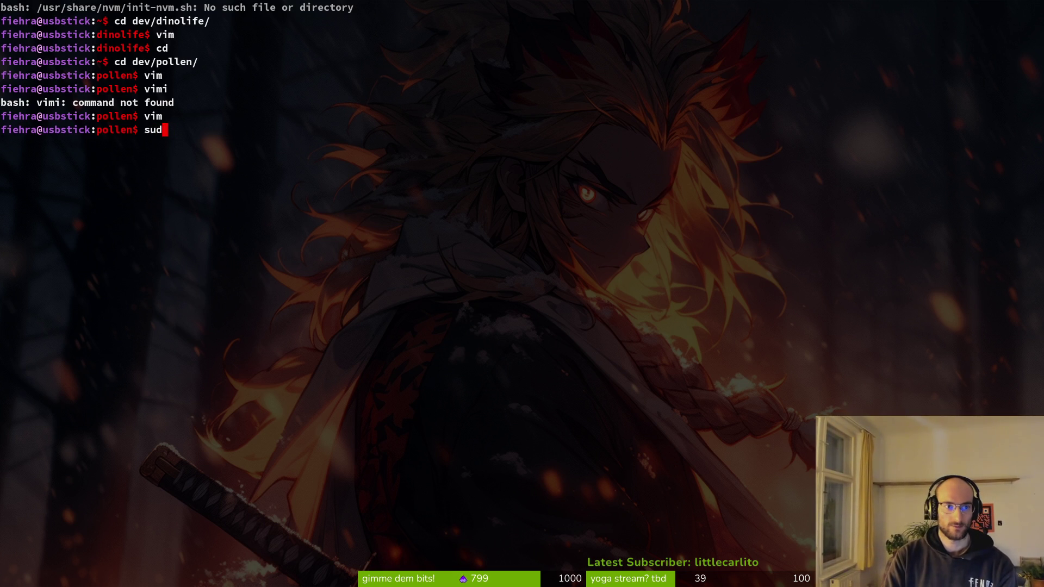
pyautogui.write('o pacman')
pyautogui.press('BackSpace')
pyautogui.press('BackSpace')
pyautogui.press('BackSpace')
pyautogui.write('sgr')
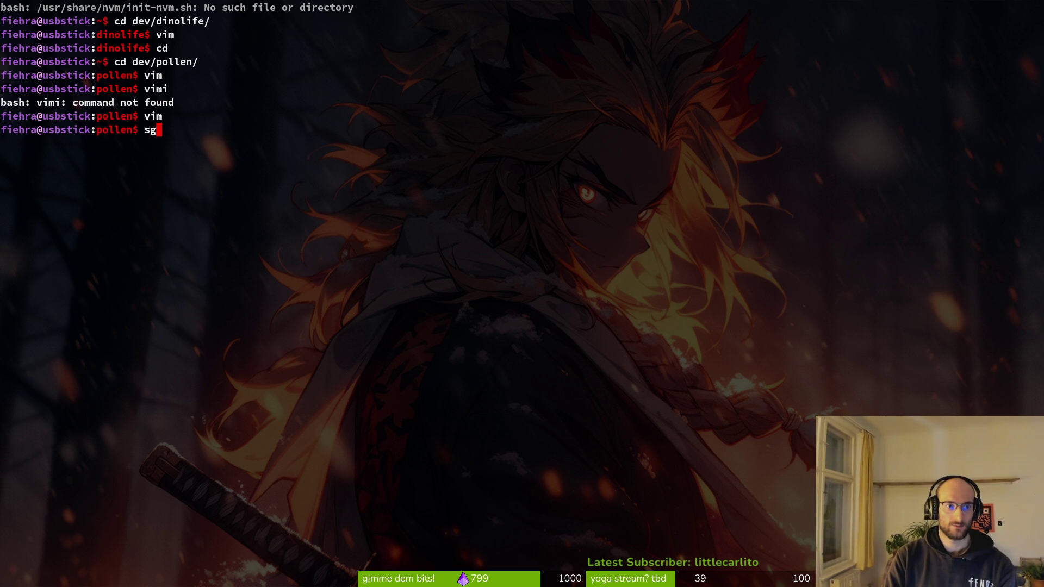
pyautogui.press('BackSpace')
pyautogui.press('BackSpace')
pyautogui.press('BackSpace')
pyautogui.write('grep')
pyautogui.press('Return')
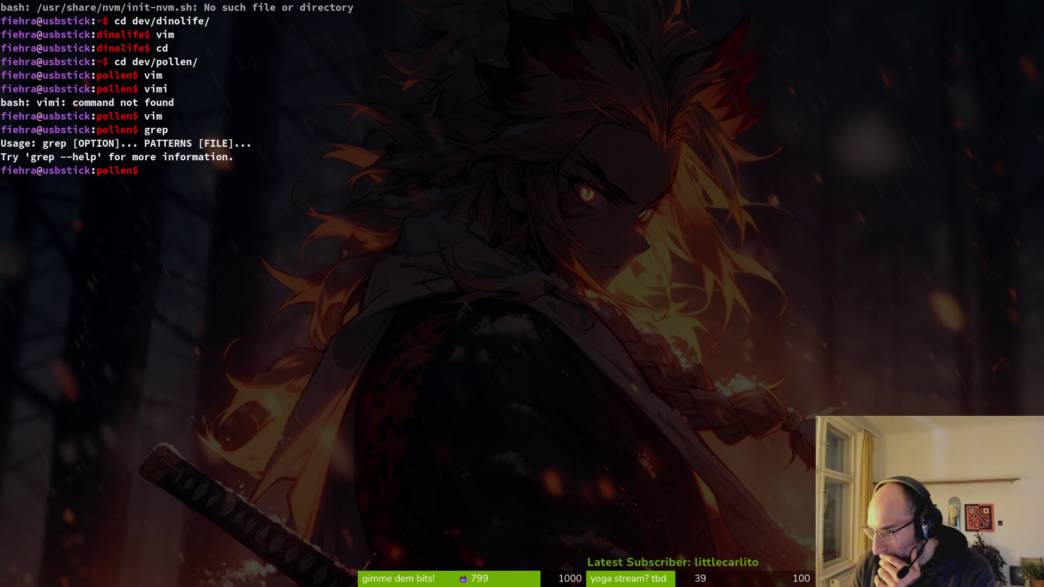
# - Install ripgrep with 'sudo pacman -S ripgrep', confirm, clear the screen, and reopen nvim
pyautogui.write('saudo pa')
pyautogui.press('BackSpace')
pyautogui.press('BackSpace')
pyautogui.press('BackSpace')
pyautogui.write('udo pacman -')
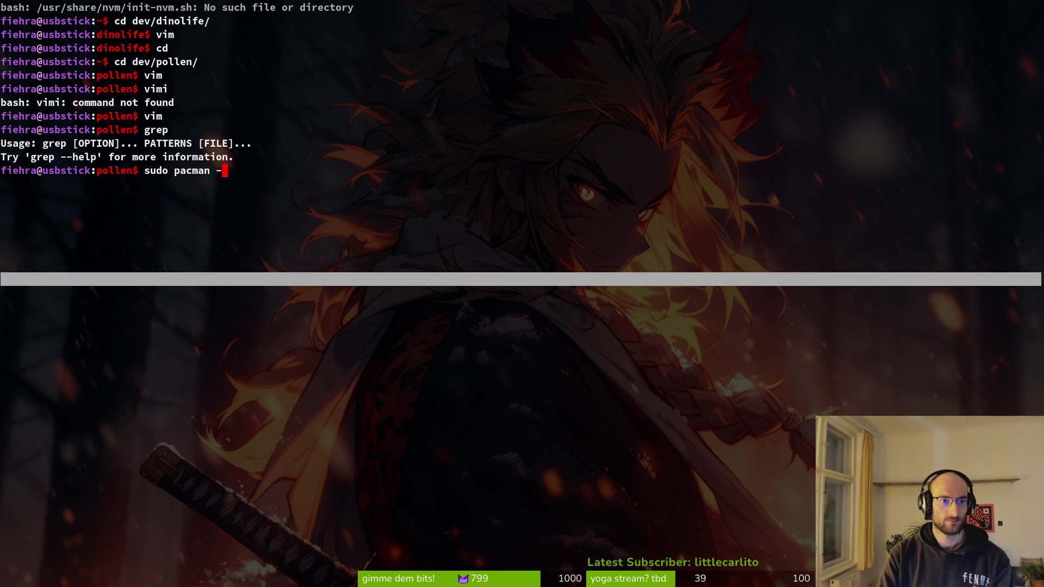
pyautogui.write('S ru')
pyautogui.press('BackSpace')
pyautogui.write('ipgrep')
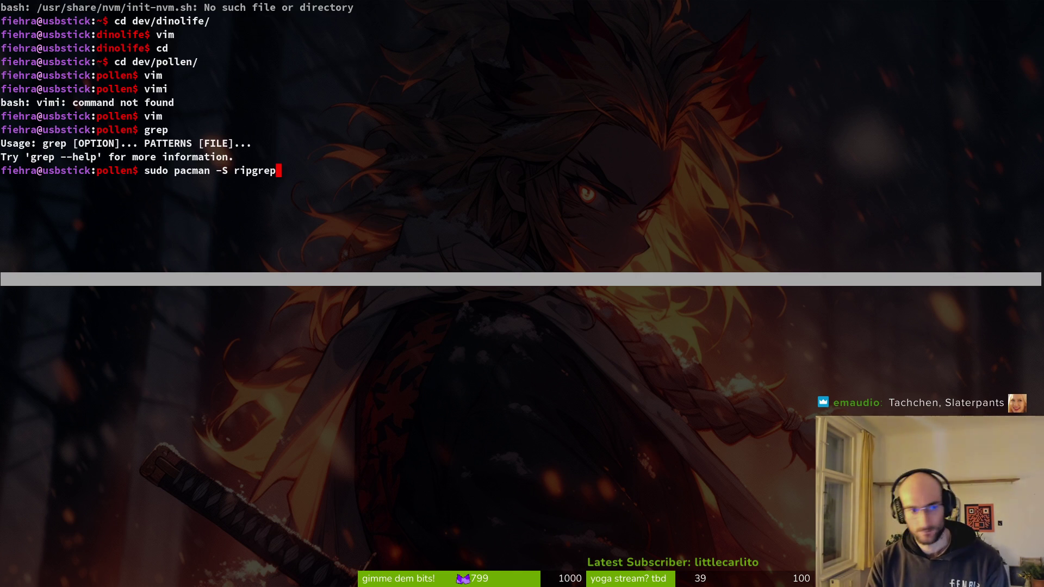
pyautogui.press('Return')
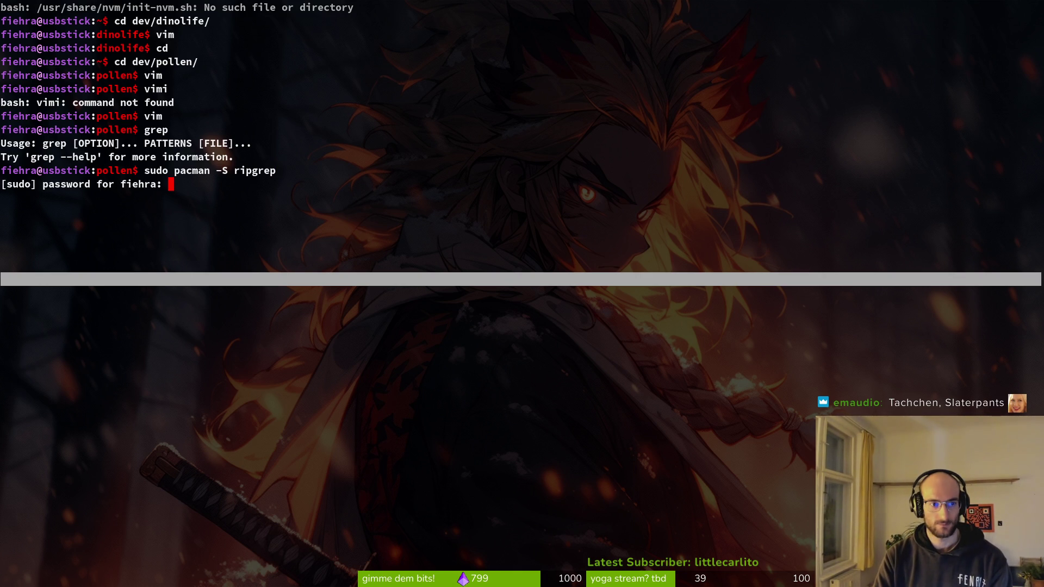
pyautogui.press('Return')
pyautogui.write('y')
pyautogui.press('Return')
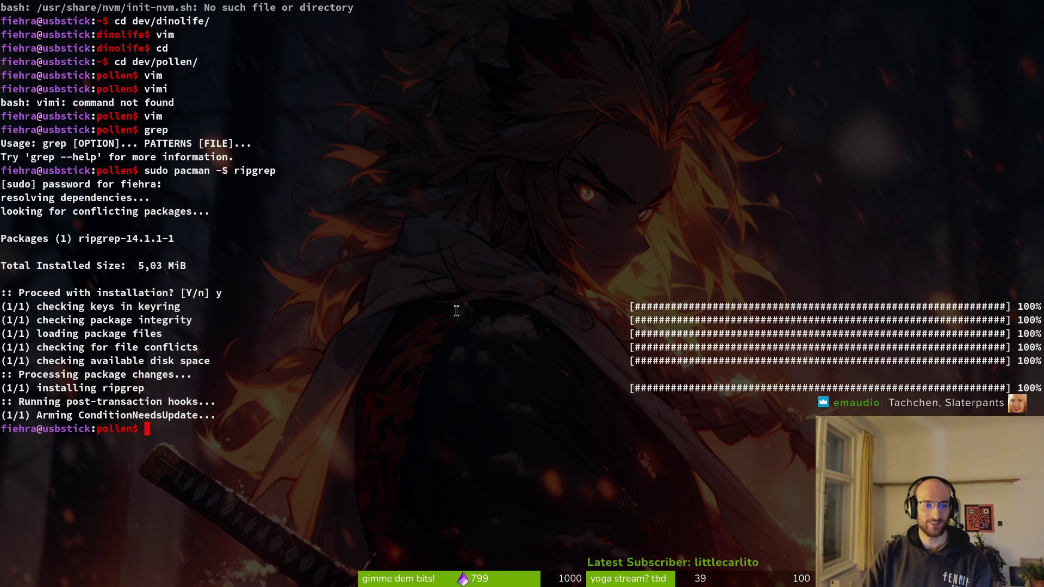
pyautogui.write('clear')
pyautogui.press('Return')
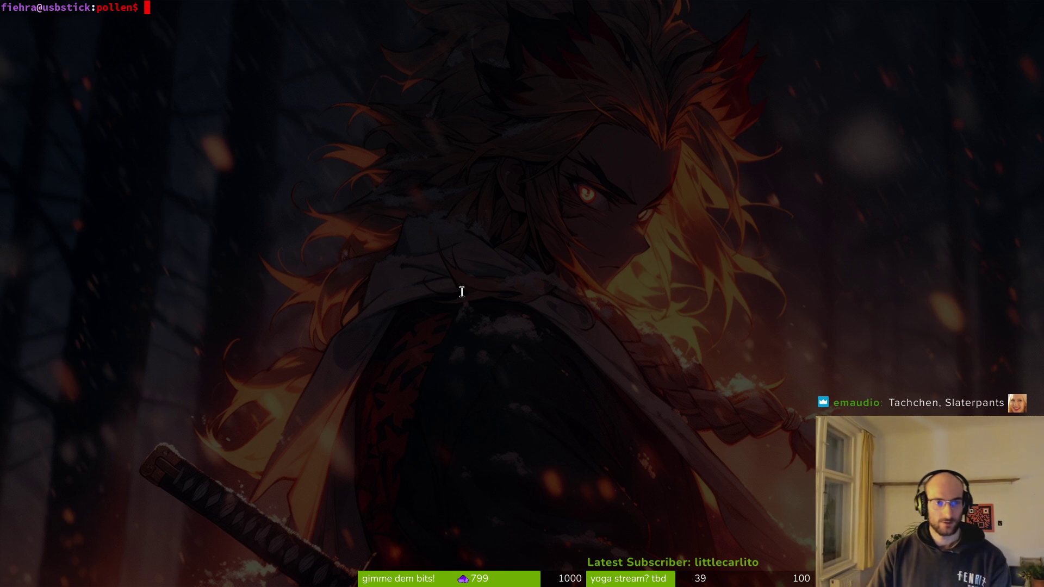
pyautogui.write('nvim .')
pyautogui.press('Return')
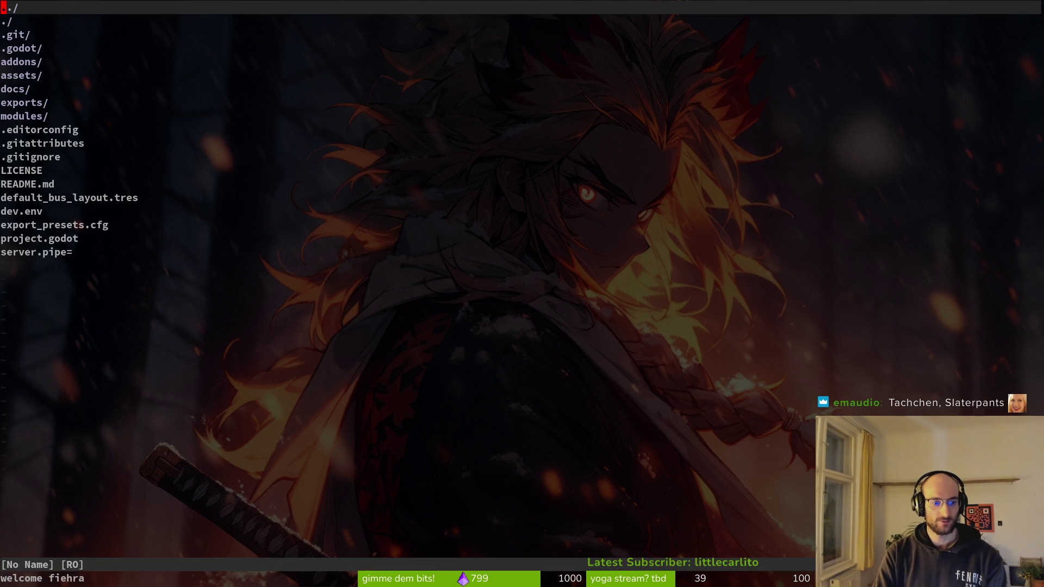
# - Quit Neovim, cd into dev/pollen, and reopen the folder with 'vim .'
pyautogui.write(':q')
pyautogui.press('Return')
pyautogui.hotkey('alt', 'Tab')
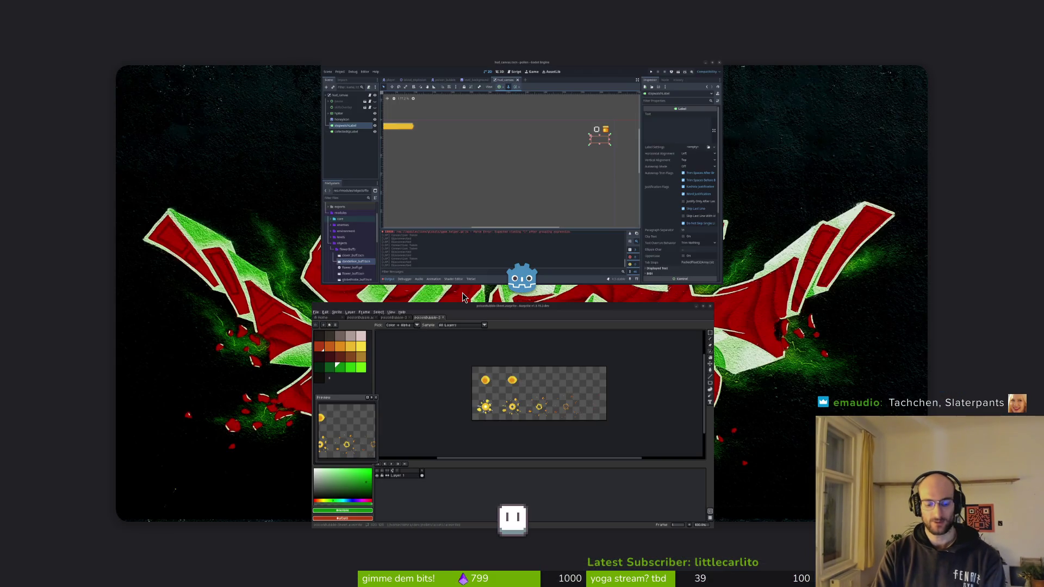
pyautogui.hotkey('alt', 'Tab')
pyautogui.write('cd dev/pollen/')
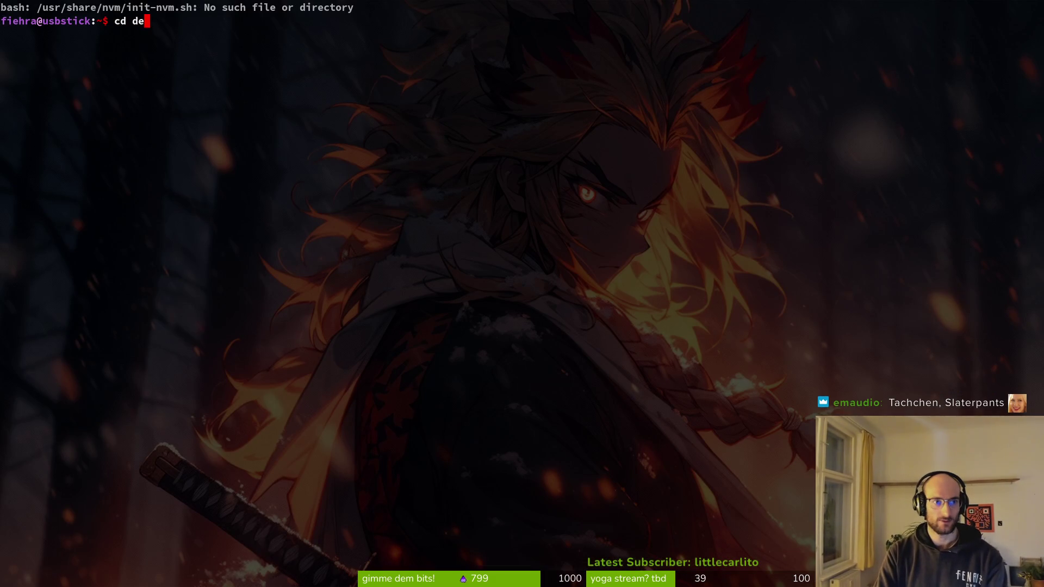
pyautogui.press('Return')
pyautogui.write('vim.')
pyautogui.press('Return')
pyautogui.write('vim .')
pyautogui.press('Return')
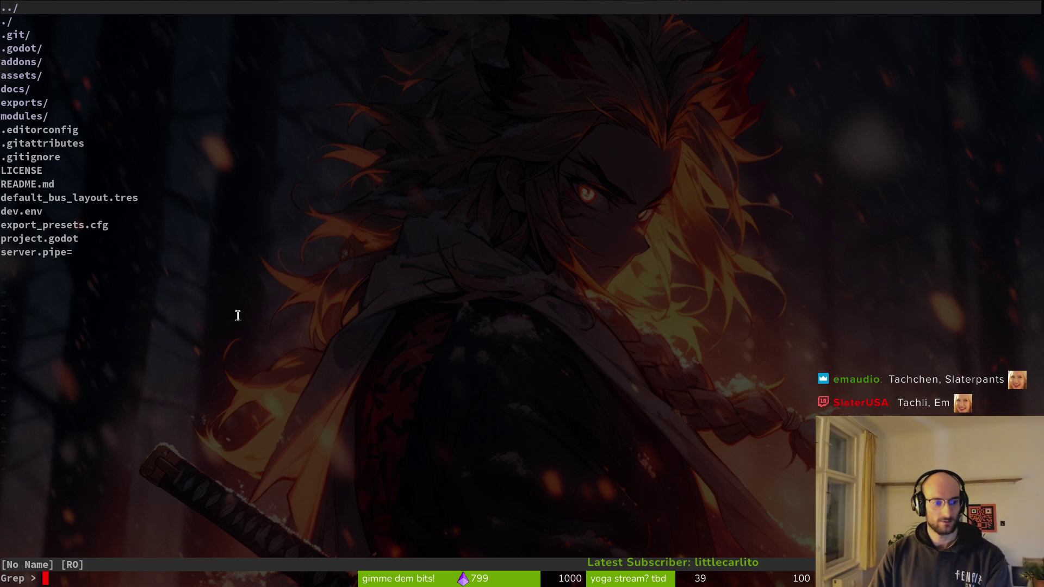
# - Search the pollen project for '_process', finding 27 matches, then close the results
pyautogui.hotkey('ctrl', 'c')
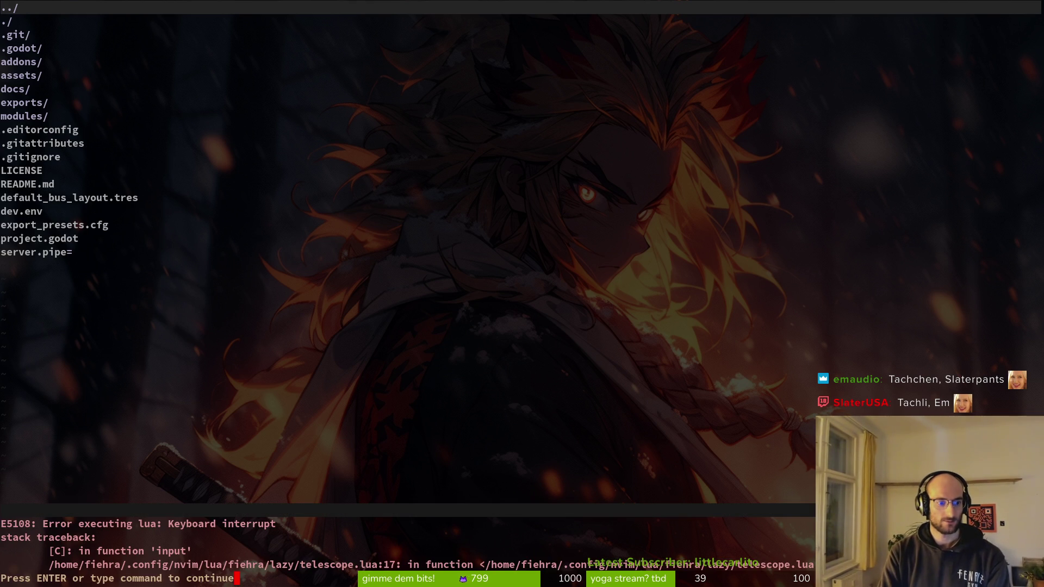
pyautogui.press('Return')
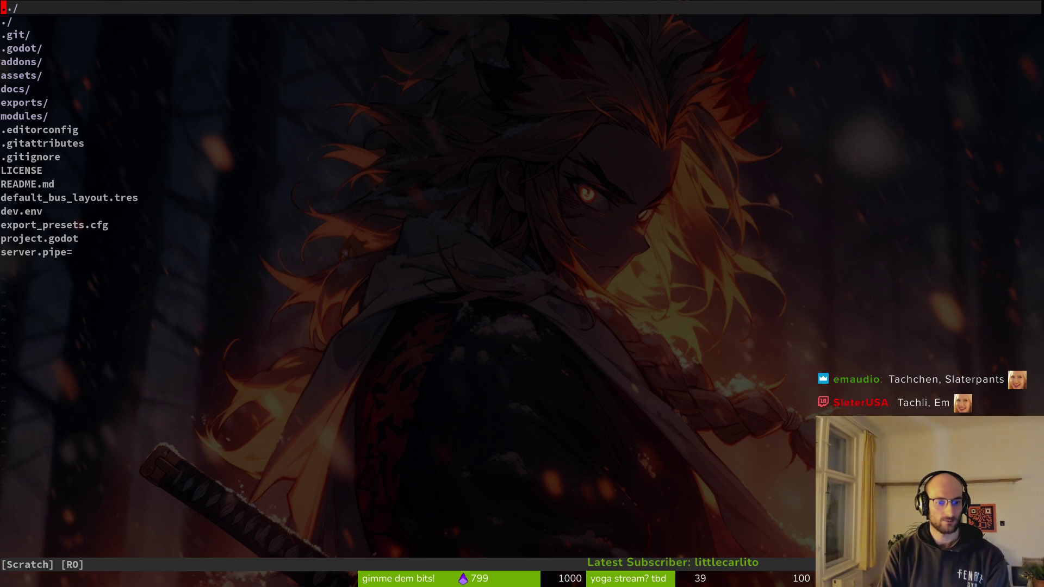
pyautogui.press('space')
pyautogui.press('p')
pyautogui.press('s')
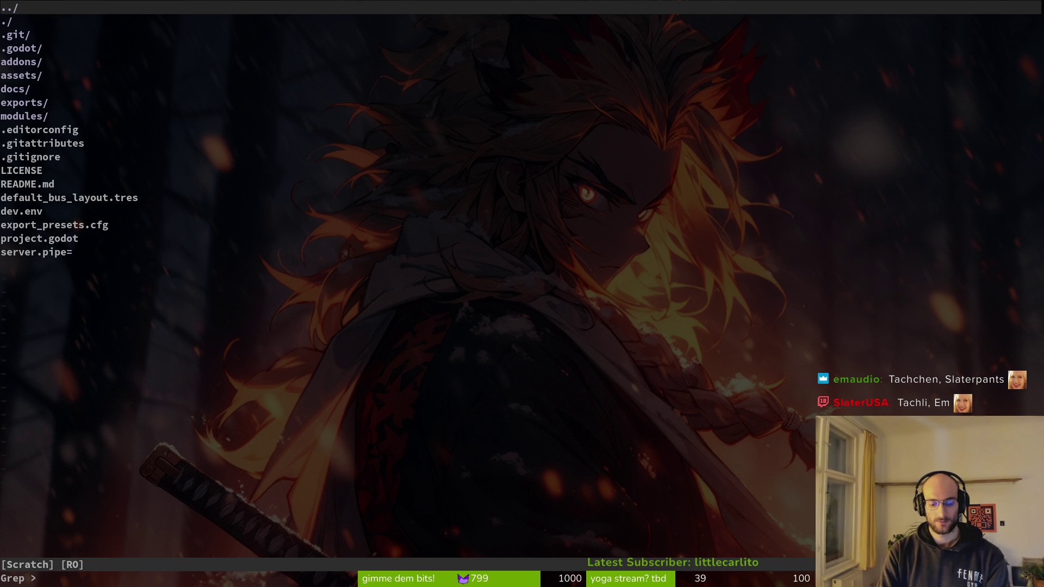
pyautogui.write('_process')
pyautogui.press('Return')
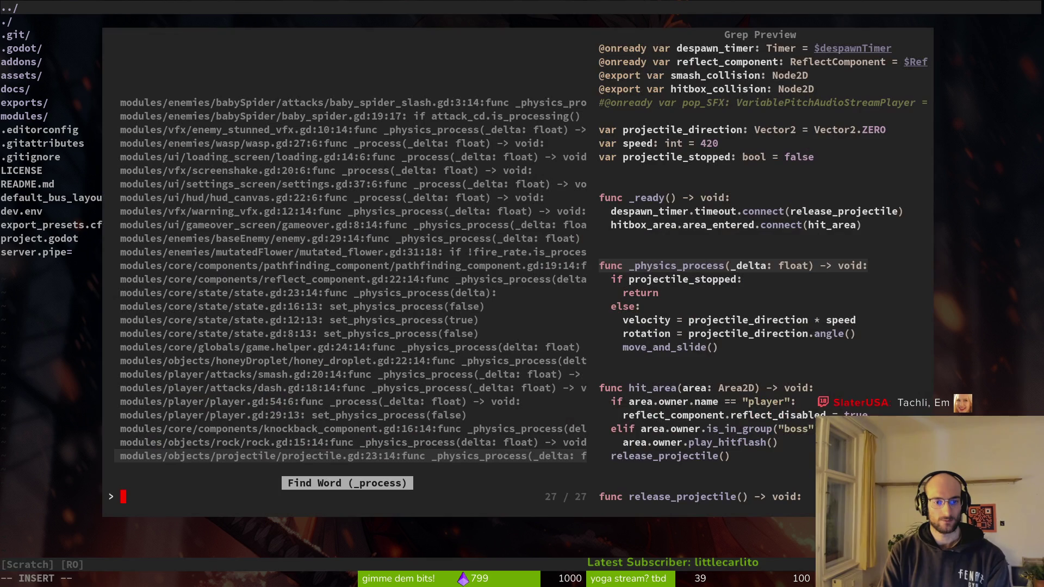
pyautogui.press('Escape')
pyautogui.hotkey('ctrl', 's')
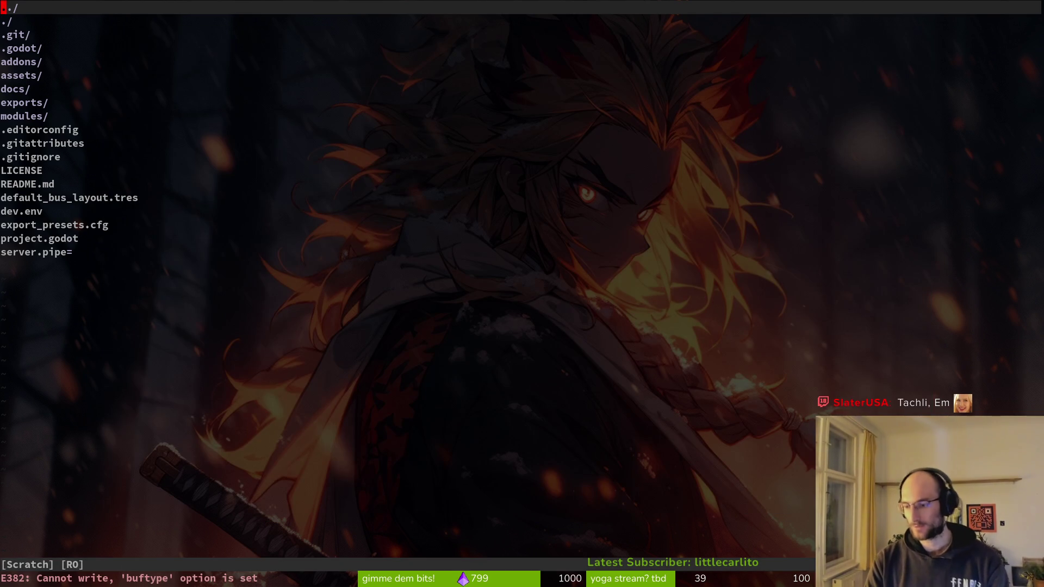
# - Climb the file browser up to the dev and home folders, then quit
pyautogui.press('-')
pyautogui.press('x')
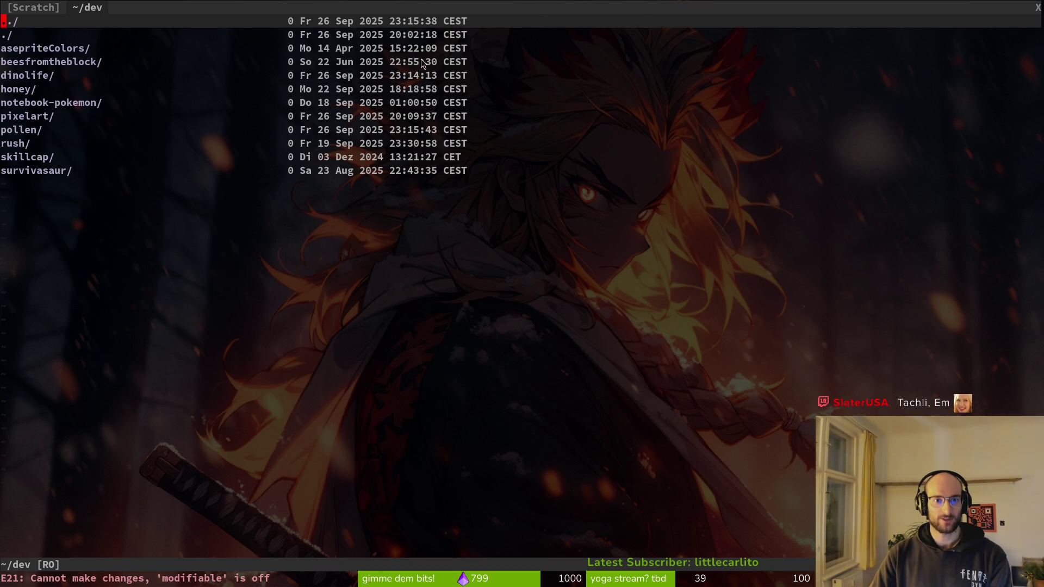
pyautogui.press('-')
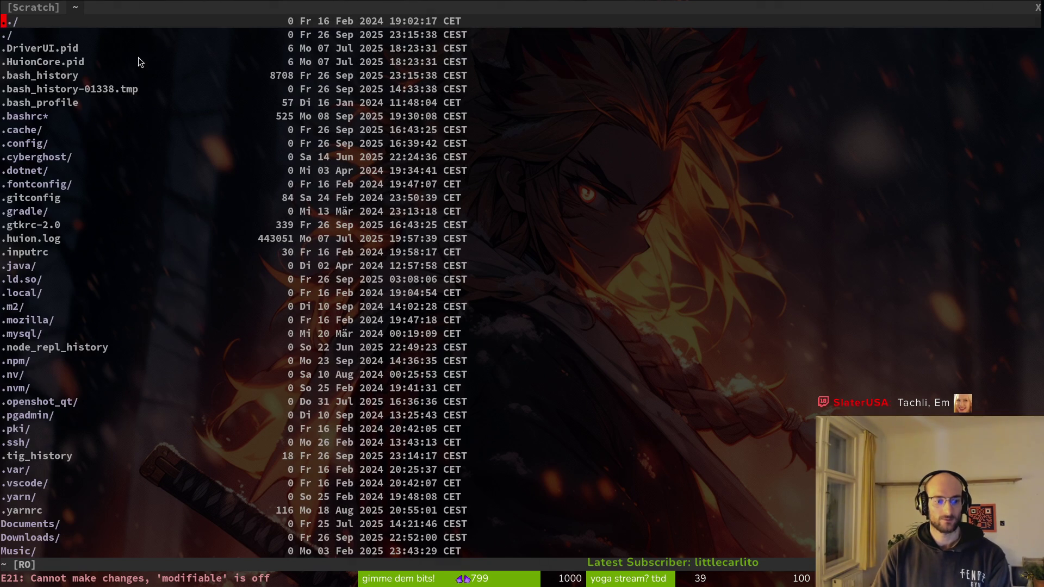
pyautogui.write(':q')
pyautogui.press('Return')
# - Quit Neovim, review the pollen git history in tig, then run the game from Godot
pyautogui.write(':q')
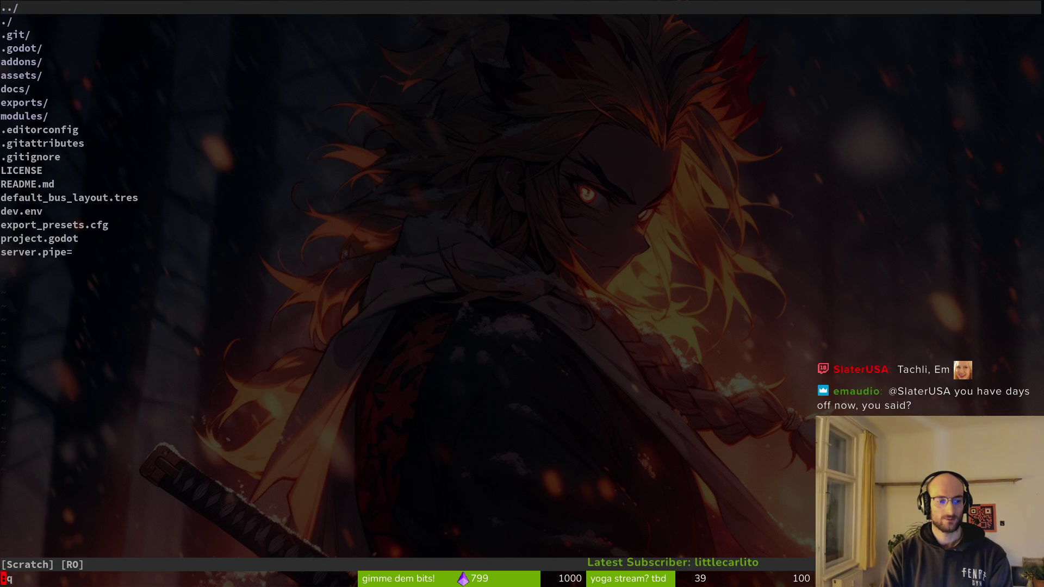
pyautogui.press('Return')
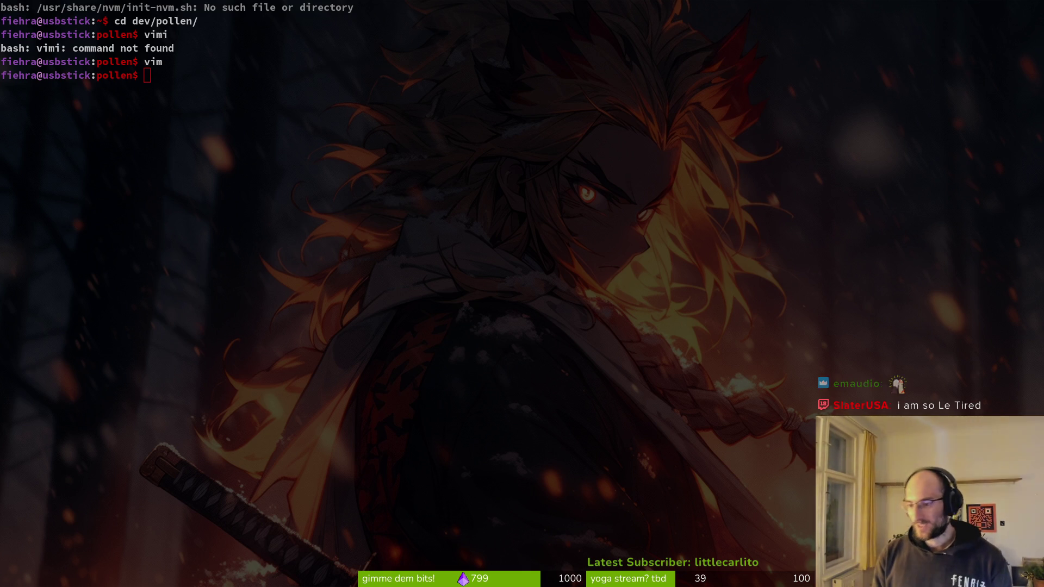
pyautogui.click(341, 126)
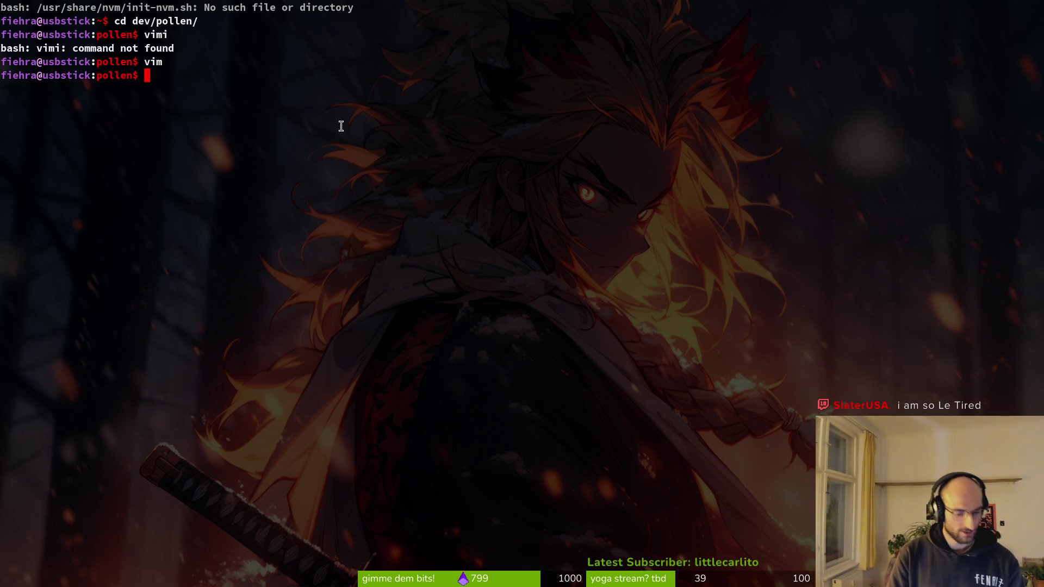
pyautogui.write('tiog')
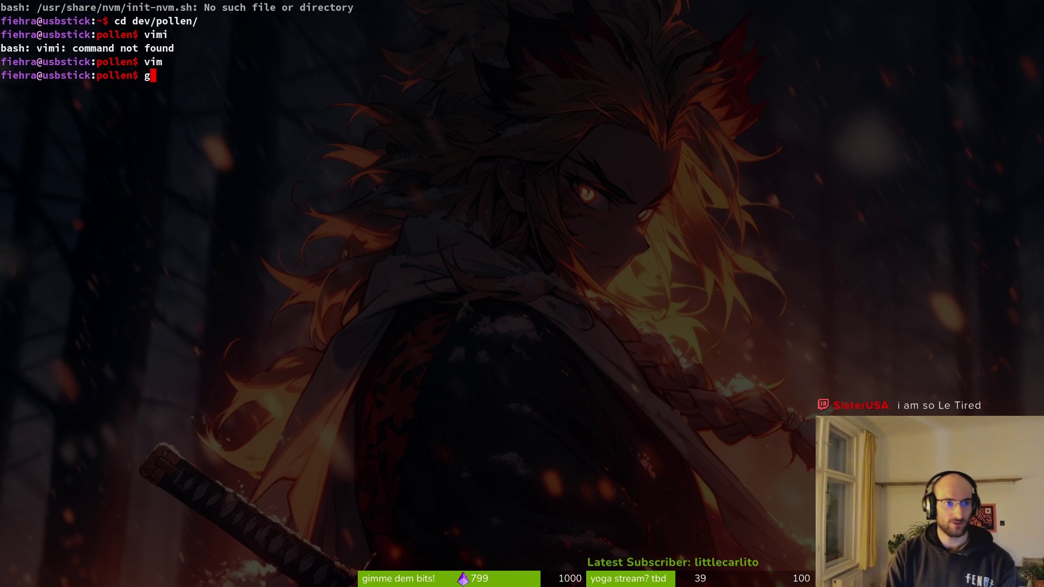
pyautogui.press('Return')
pyautogui.write('tig')
pyautogui.press('Return')
pyautogui.press('q')
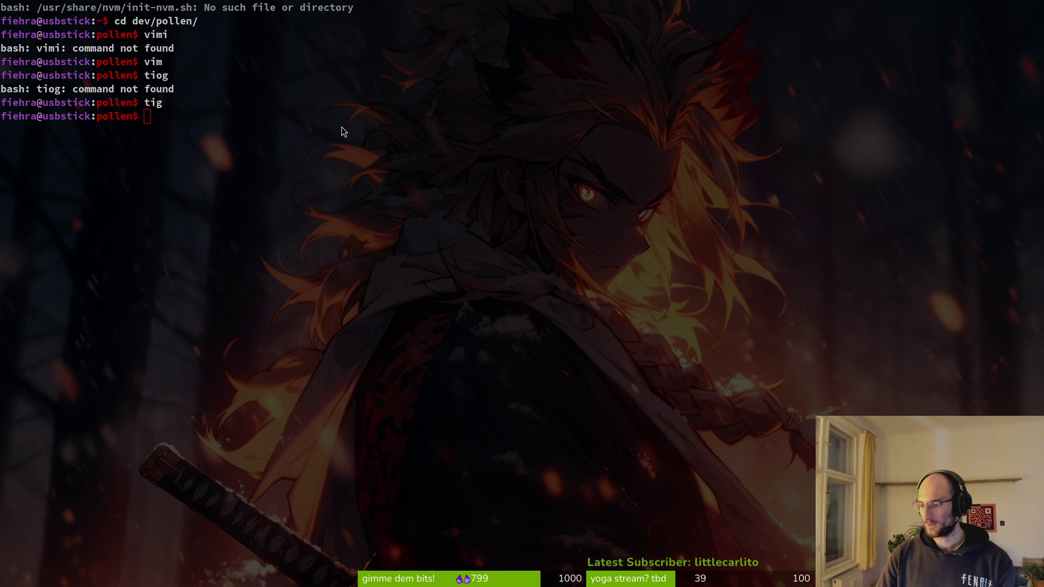
pyautogui.press('super+2')
pyautogui.press('F5')
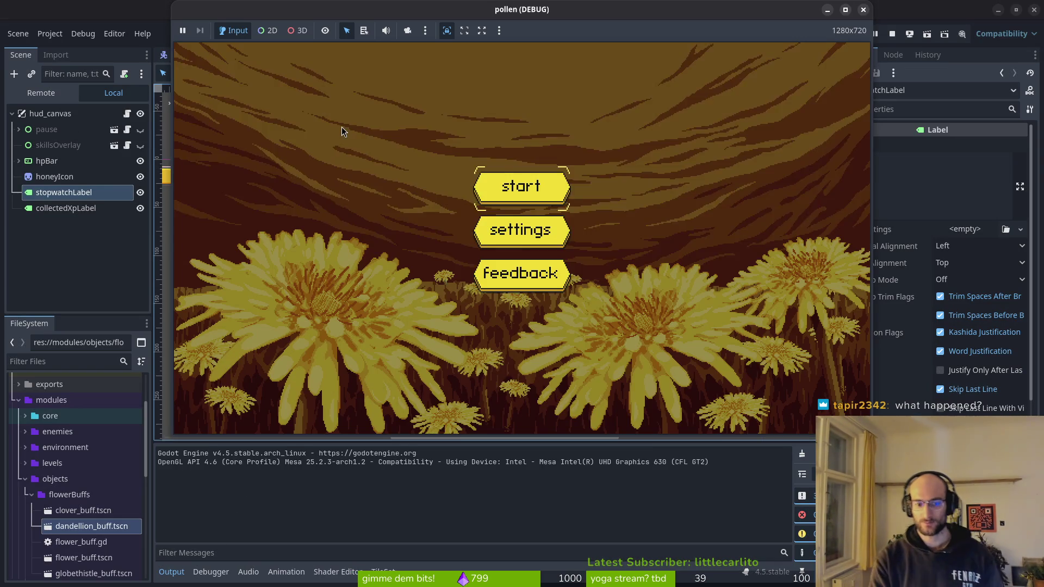
# - Start the cave level, move and jump the bee while the stopwatch reaches 42.0, then stop
pyautogui.press('Return')
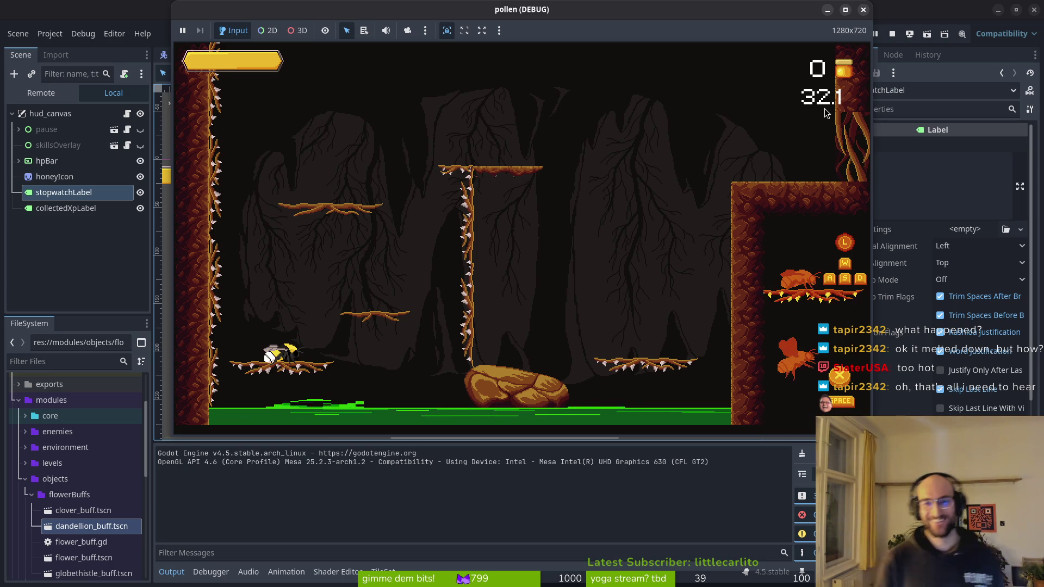
pyautogui.press('d')
pyautogui.press('space')
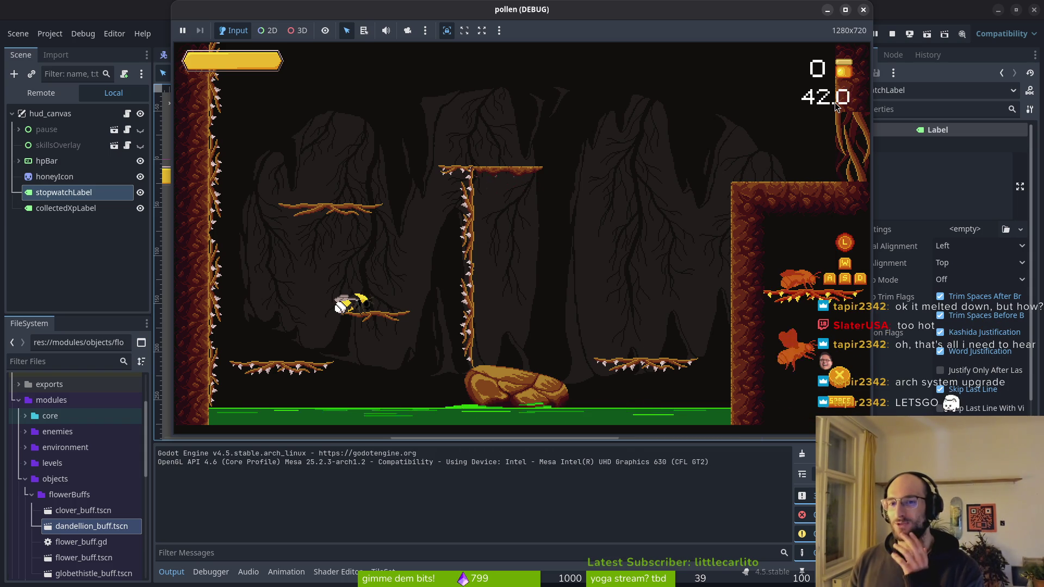
pyautogui.click(892, 33)
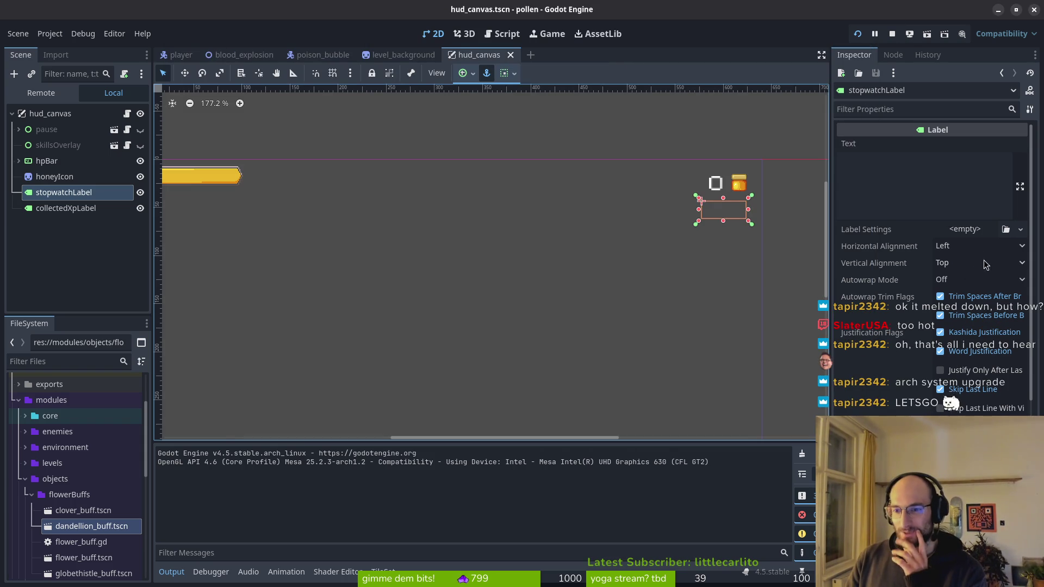
# - Right-align the stopwatchLabel text and test it in a run reaching 13.1 before stopping
pyautogui.click(964, 245)
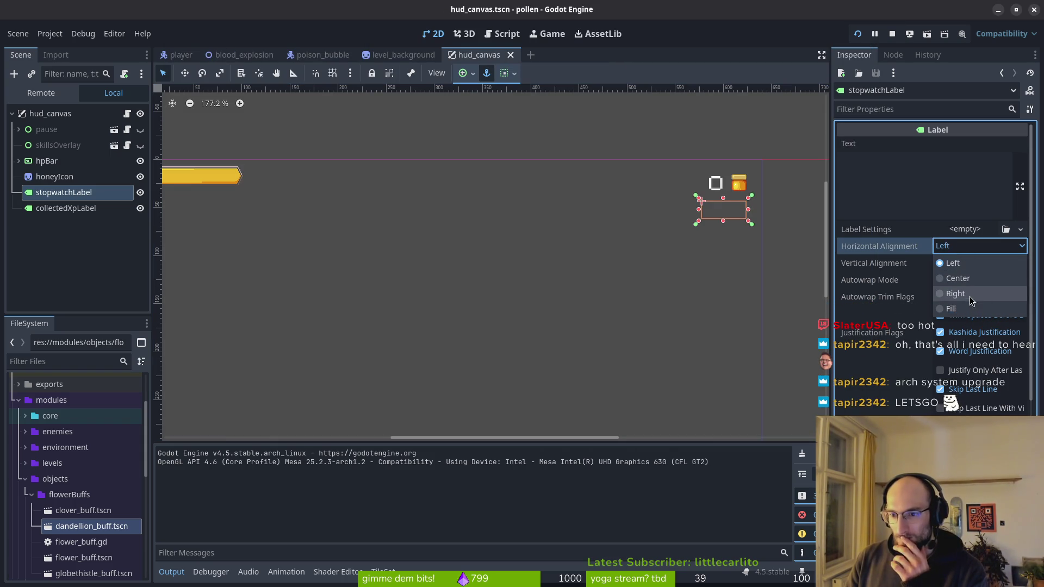
pyautogui.click(969, 295)
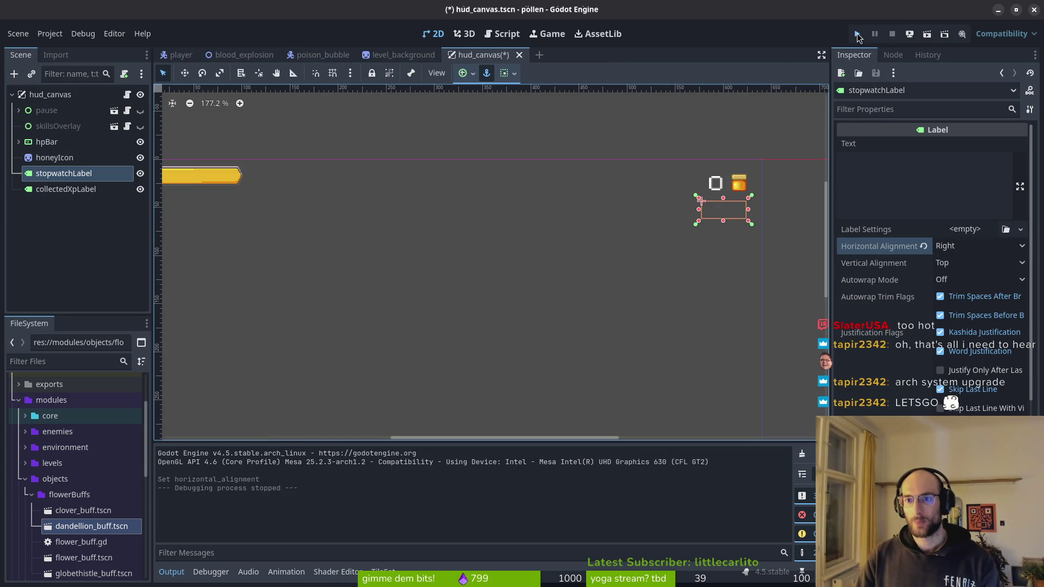
pyautogui.click(856, 34)
pyautogui.press('Return')
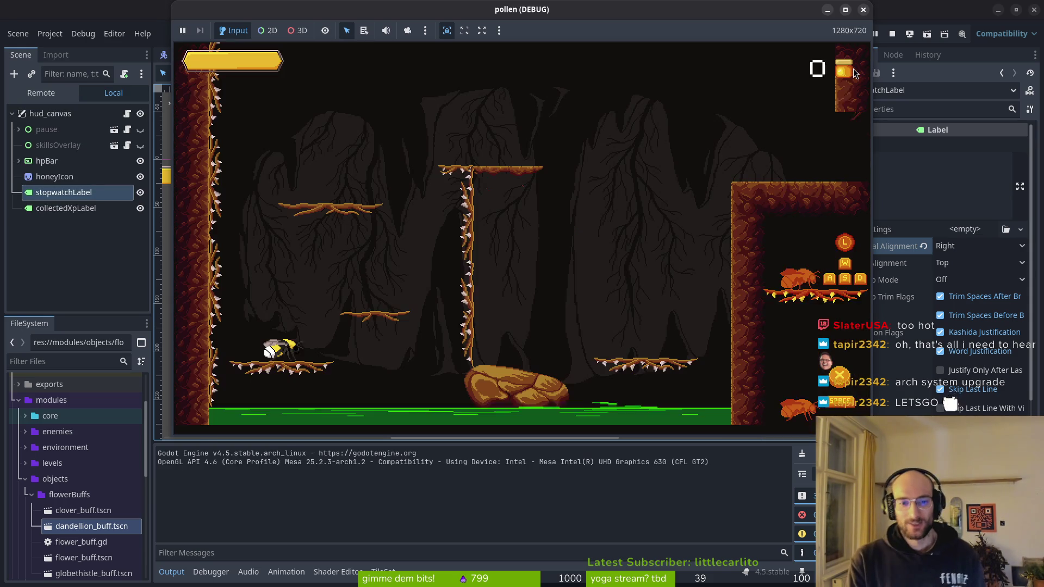
pyautogui.press('space')
pyautogui.press('Right')
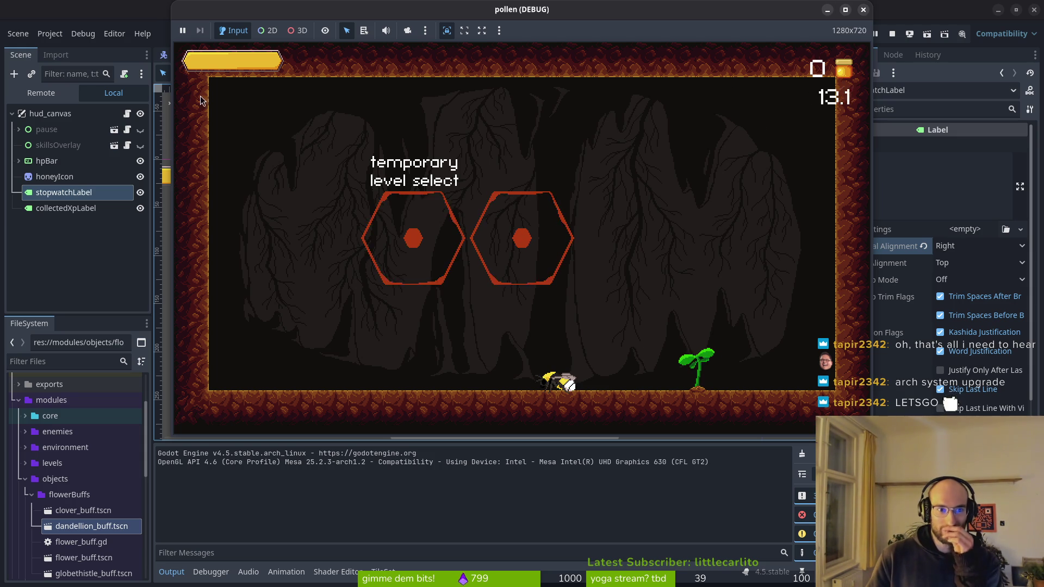
pyautogui.click(862, 9)
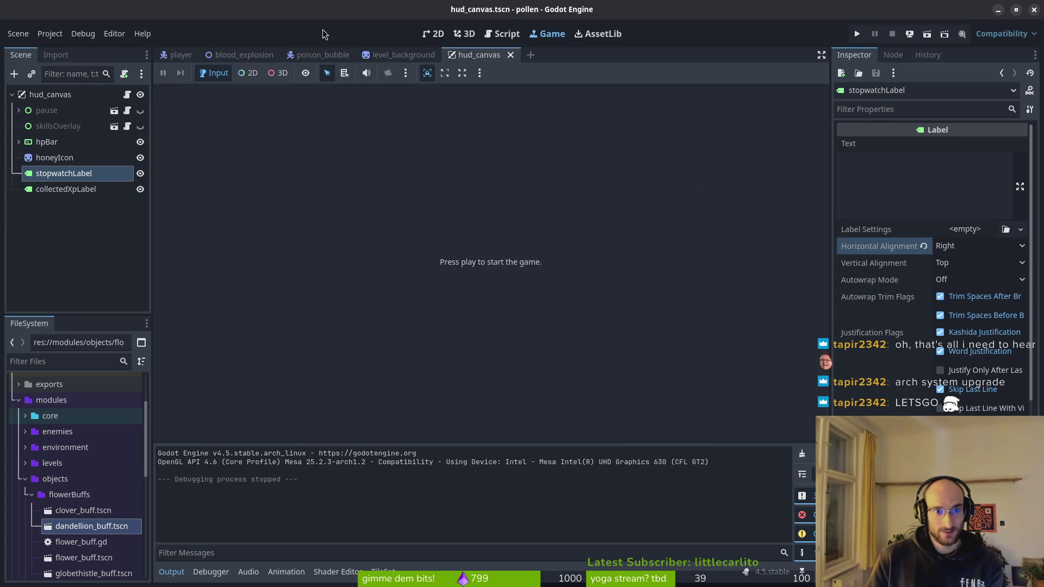
# - Move stopwatchLabel beneath the health bar, anchor it to its current ratio, and save the HUD scene
pyautogui.click(463, 57)
pyautogui.click(431, 37)
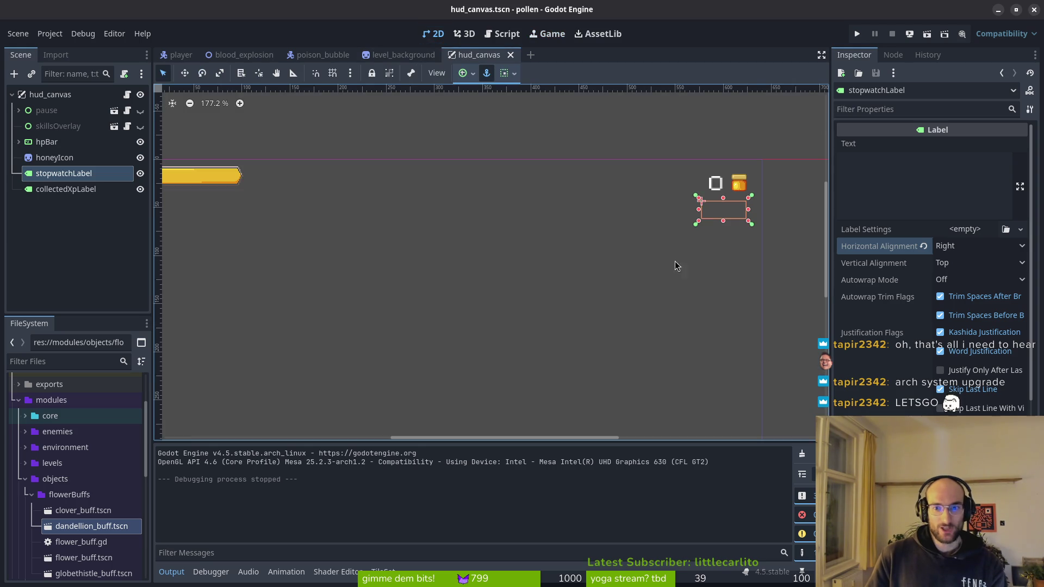
pyautogui.scroll(-2, 500, 232)
pyautogui.moveTo(757, 204)
pyautogui.mouseDown()
pyautogui.moveTo(699, 214)
pyautogui.moveTo(336, 210)
pyautogui.mouseUp()
pyautogui.scroll(5, 345, 206)
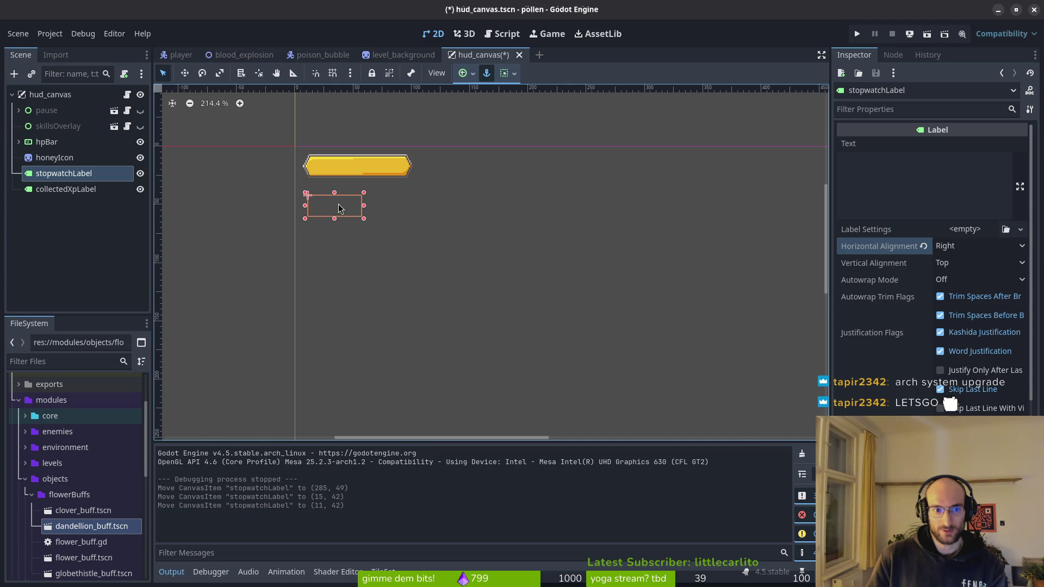
pyautogui.hotkey('ctrl', 's')
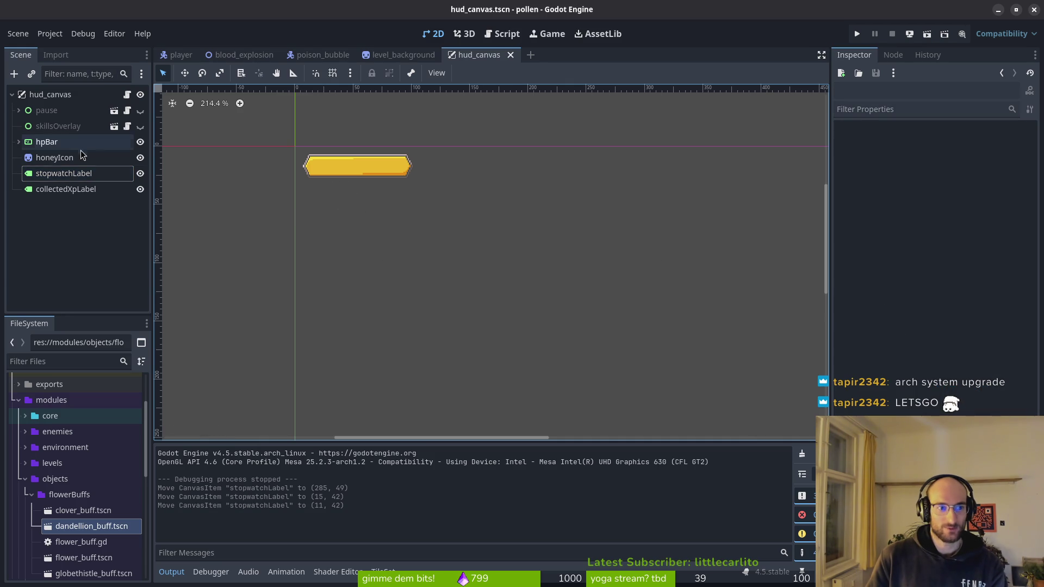
pyautogui.scroll(-4, 411, 224)
pyautogui.click(465, 73)
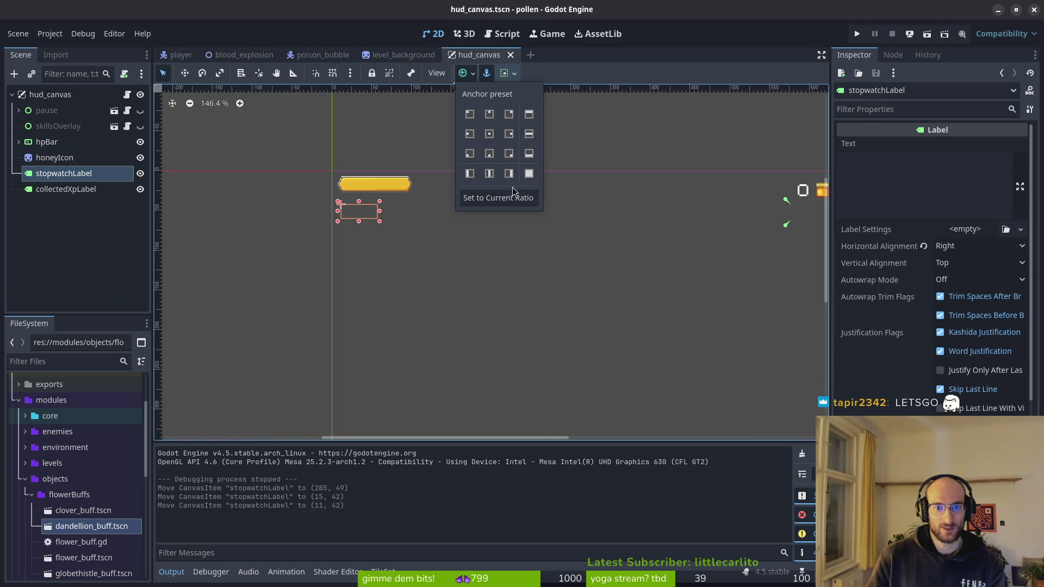
pyautogui.click(499, 198)
pyautogui.hotkey('ctrl', 's')
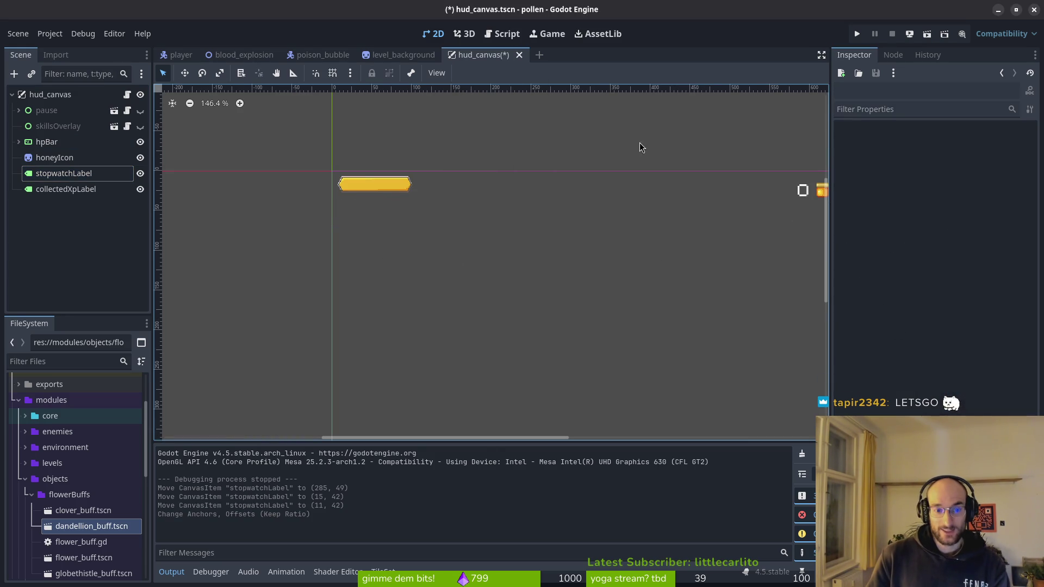
# - Test the placement in a quick run, then set the stopwatch text back to left alignment
pyautogui.click(857, 32)
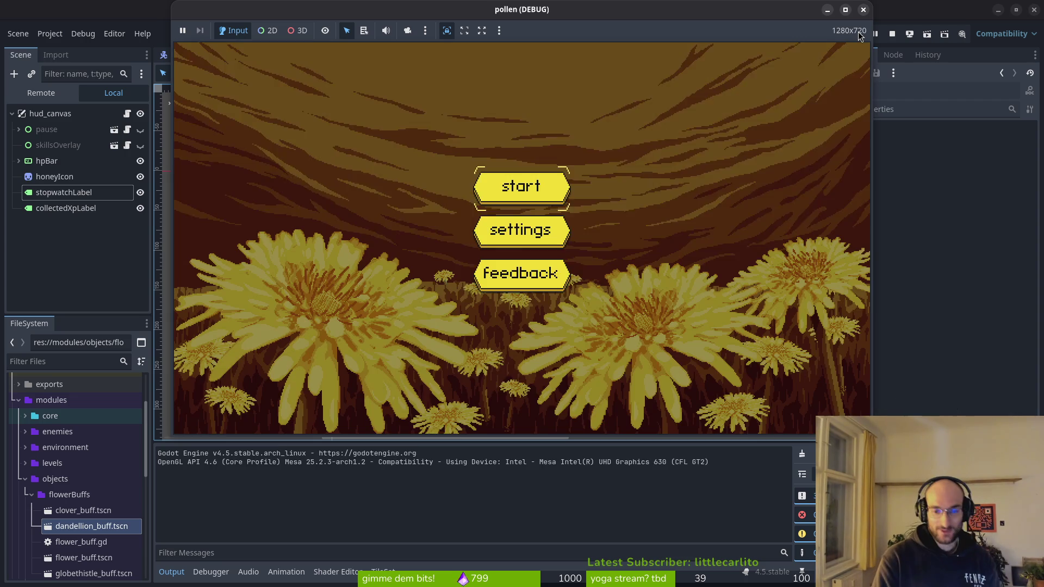
pyautogui.press('Return')
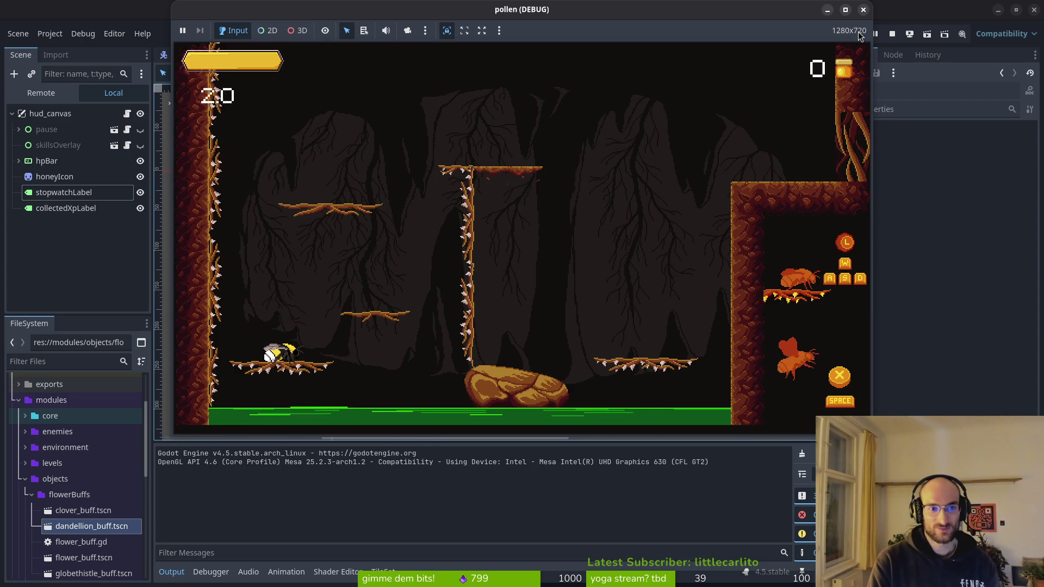
pyautogui.click(46, 192)
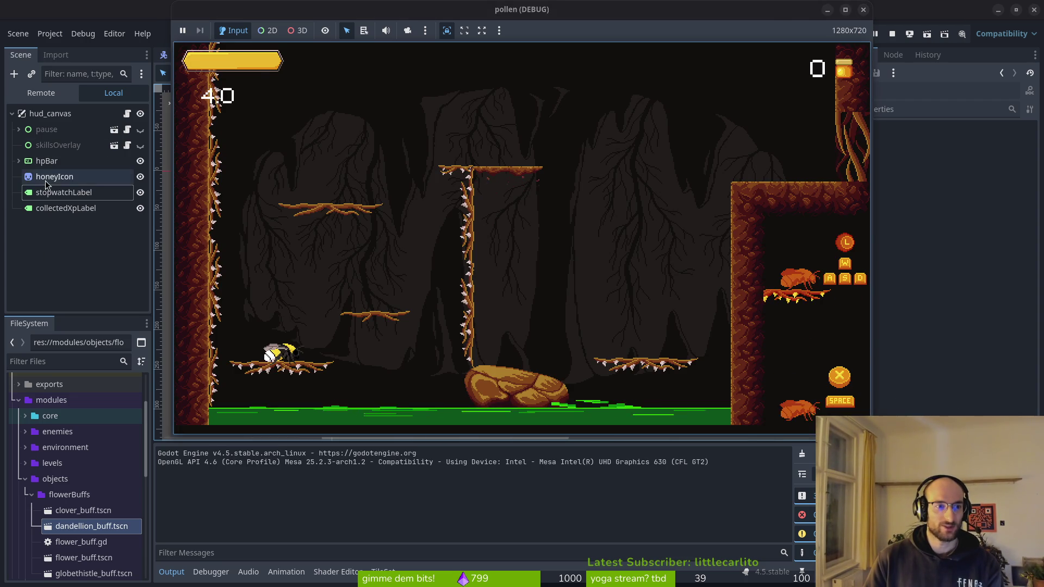
pyautogui.press('F8')
pyautogui.click(964, 249)
pyautogui.click(973, 263)
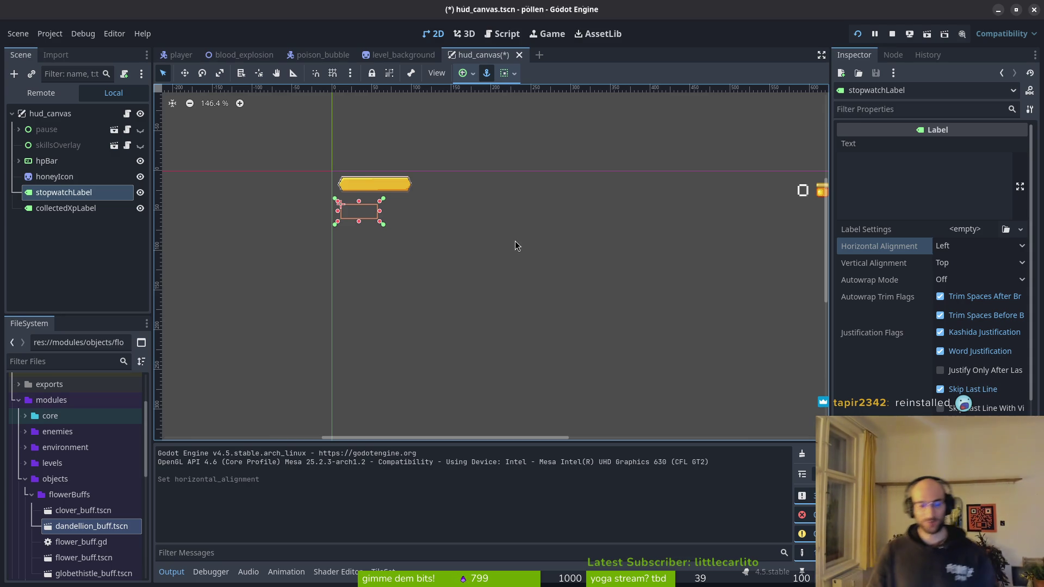
# - Nudge stopwatchLabel slightly up, re-anchor it to its current ratio, and save the HUD scene
pyautogui.press('super+1')
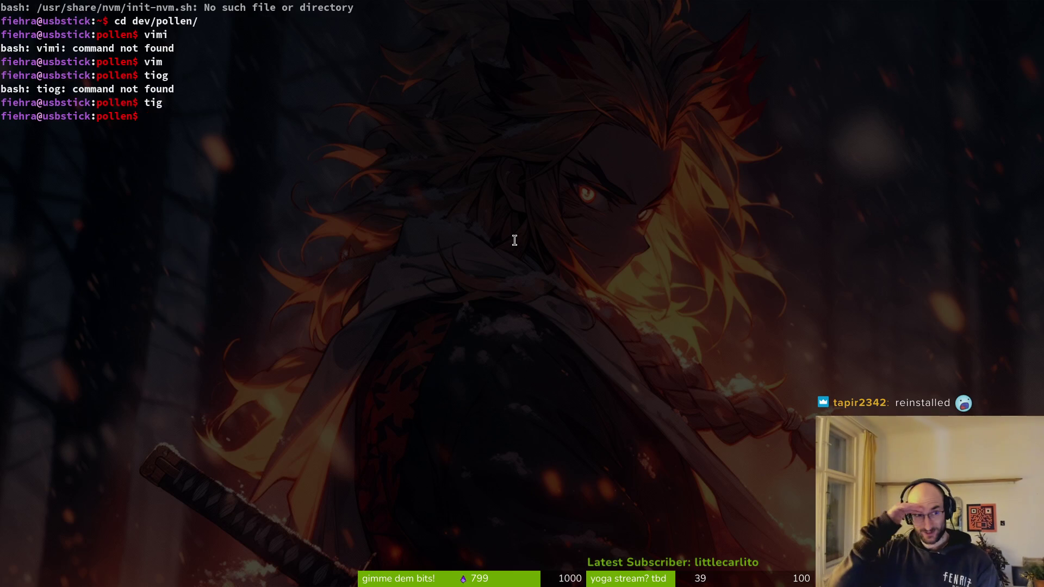
pyautogui.press('super+2')
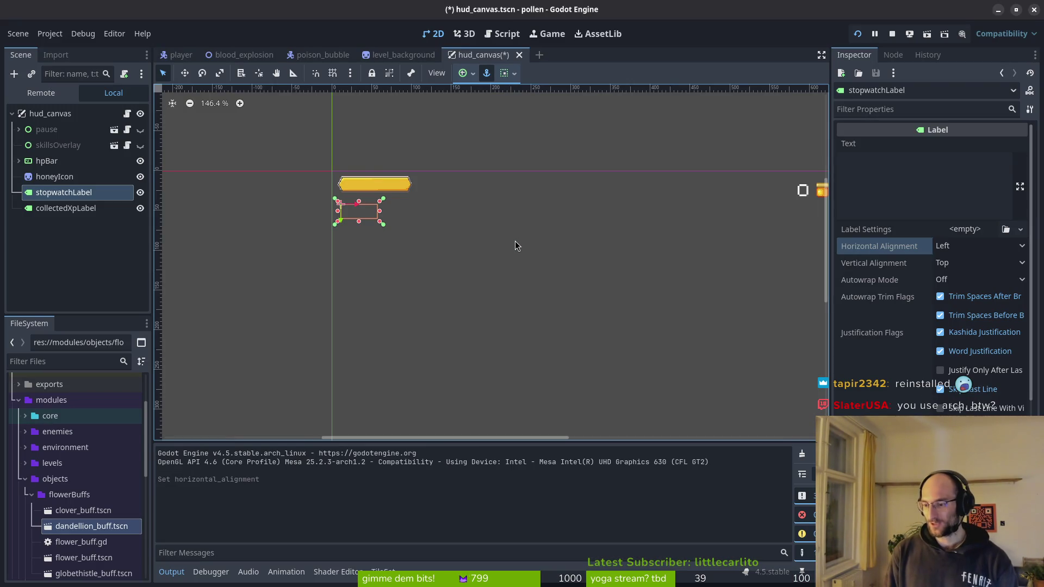
pyautogui.scroll(3, 424, 240)
pyautogui.scroll(4, 402, 259)
pyautogui.scroll(-2, 375, 277)
pyautogui.moveTo(345, 247); pyautogui.dragTo(339, 243)
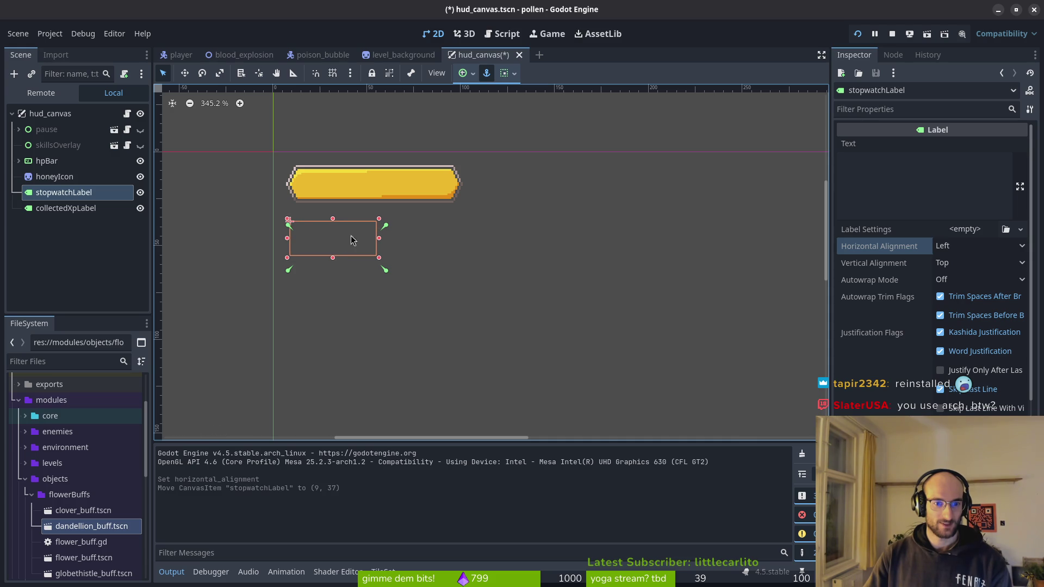
pyautogui.click(475, 75)
pyautogui.click(511, 198)
pyautogui.hotkey('ctrl', 's')
# - Drag stopwatchLabel a few more pixels higher, to (9, 33)
pyautogui.click(309, 226)
pyautogui.moveTo(348, 242); pyautogui.dragTo(348, 234)
pyautogui.click(462, 73)
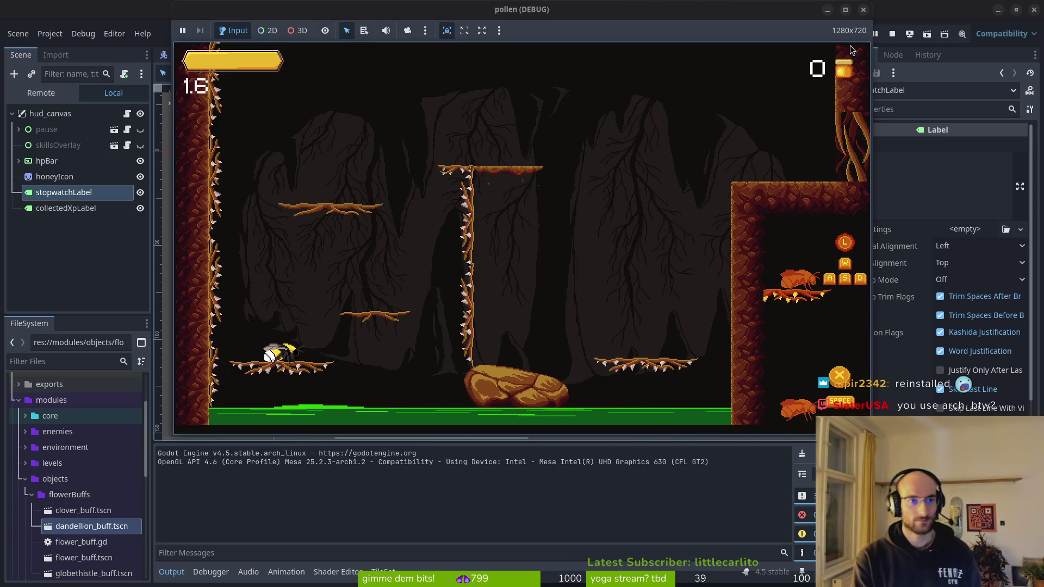
# - Fly and hop the bee up the first cave's ledges to the exit
pyautogui.press('space')
pyautogui.press('d')
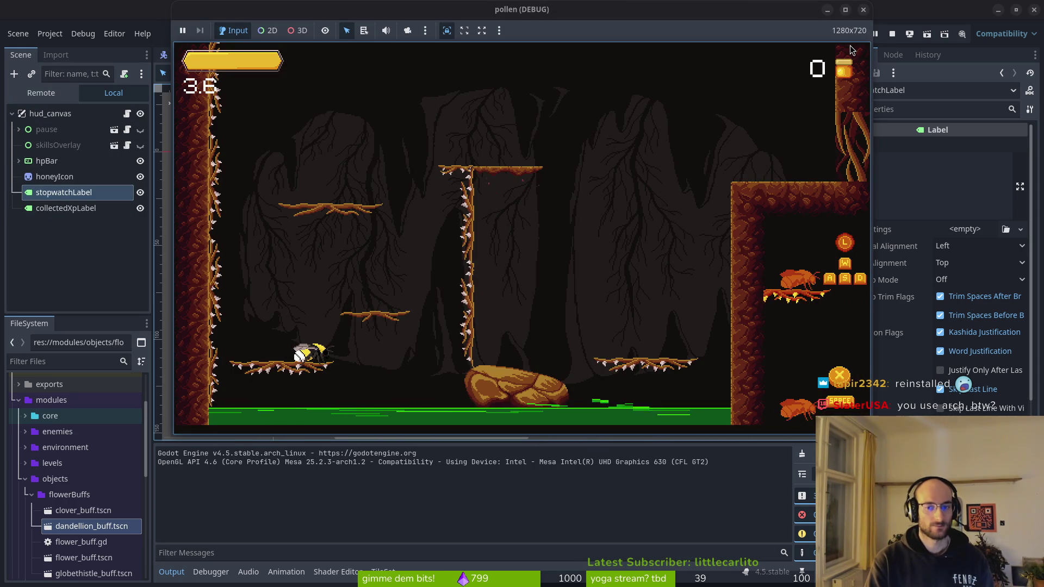
pyautogui.press('space')
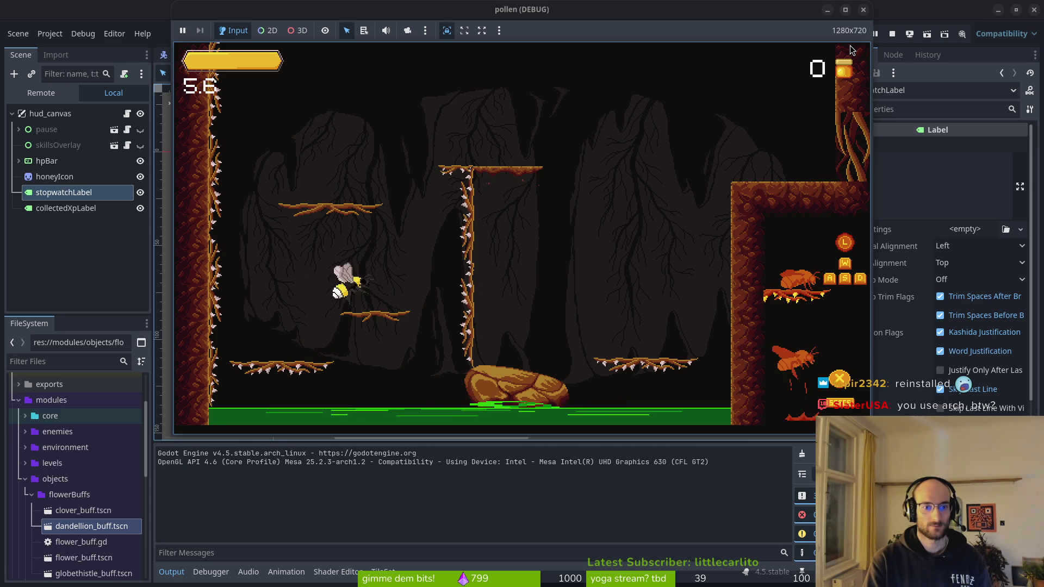
pyautogui.press('d')
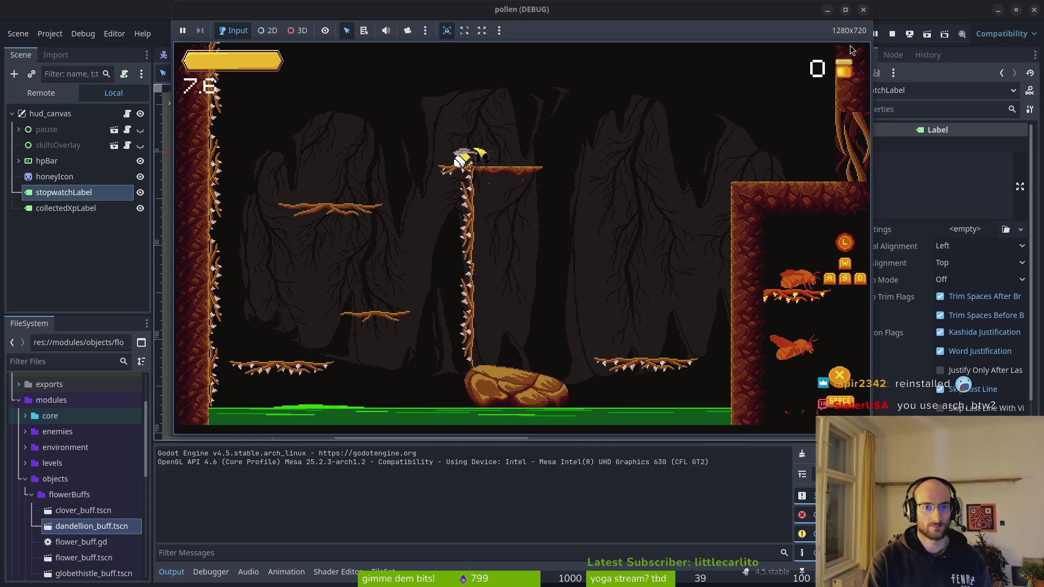
pyautogui.press('space')
pyautogui.press('d')
pyautogui.press('space')
pyautogui.press('d')
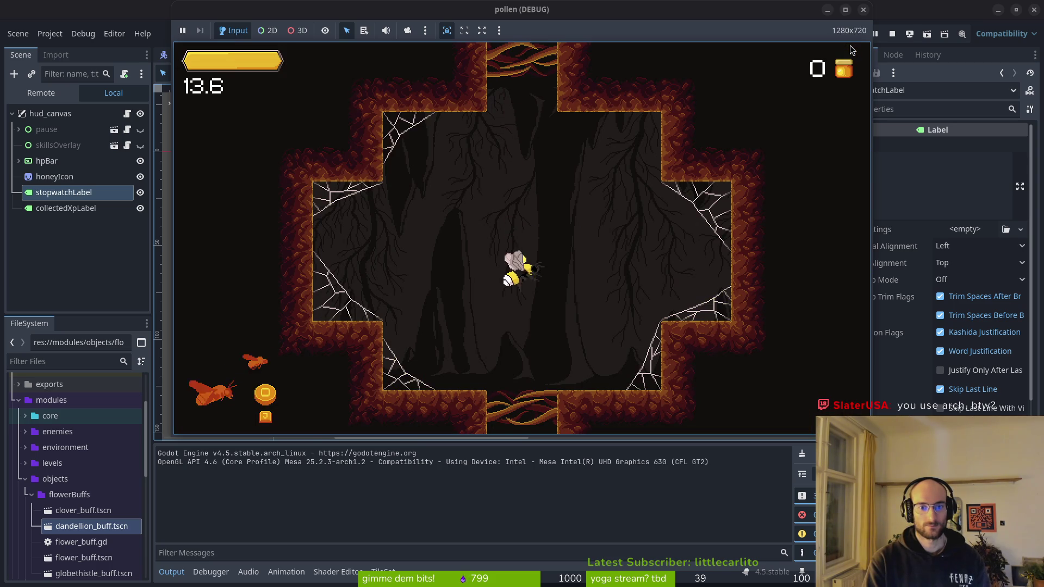
# - Fight the flies in the next level as the stopwatch keeps counting, then stop the game
pyautogui.press('space')
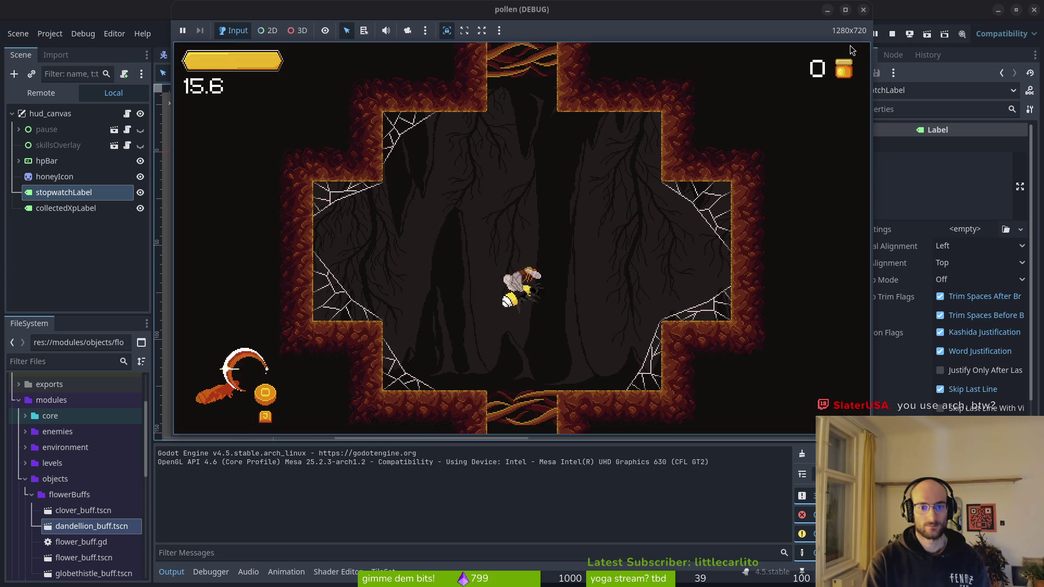
pyautogui.press('a')
pyautogui.press('d')
pyautogui.press('space')
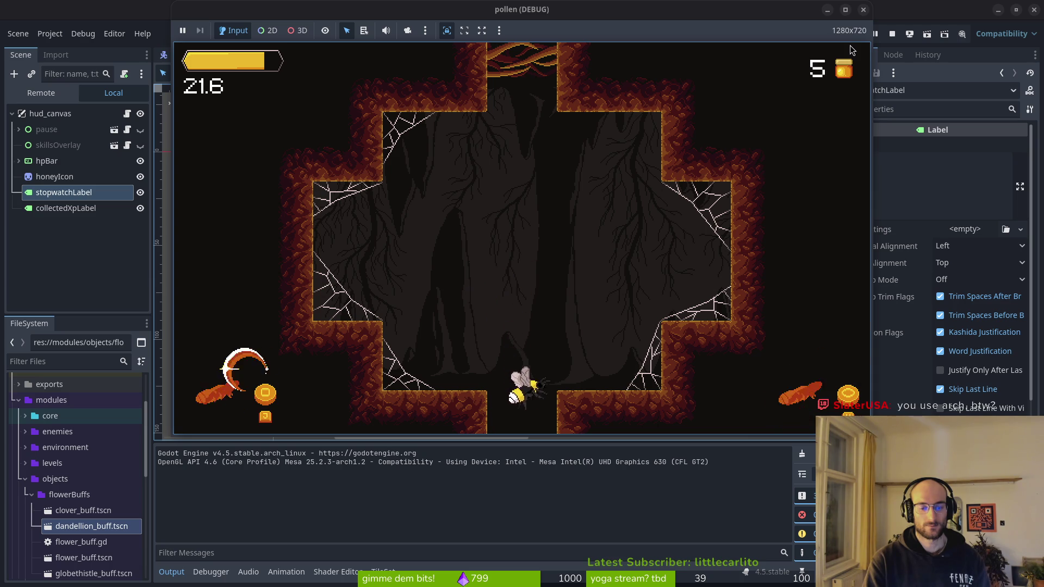
pyautogui.press('a')
pyautogui.press('space')
pyautogui.press('d')
pyautogui.press('space')
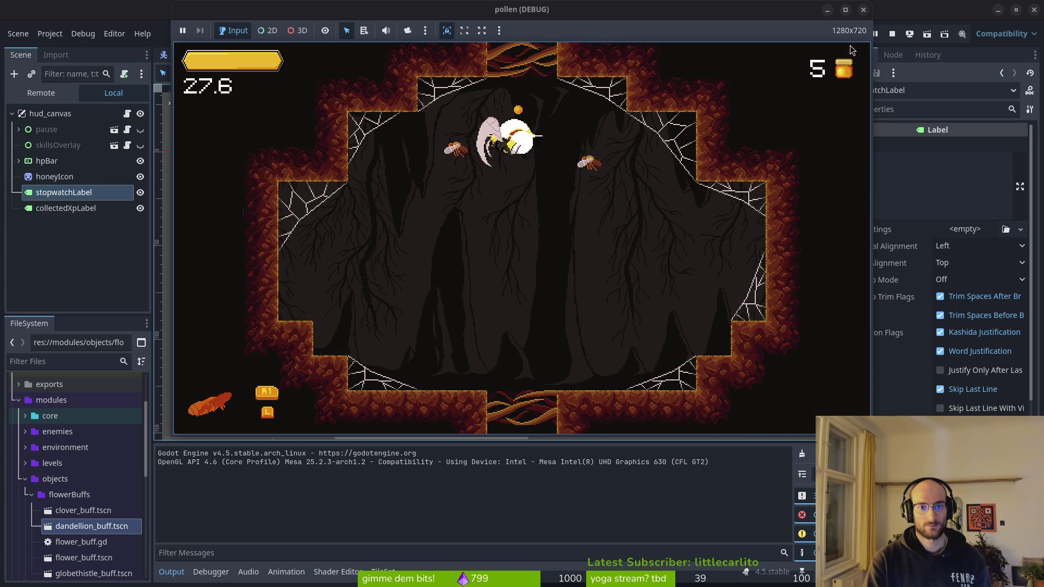
pyautogui.press('d')
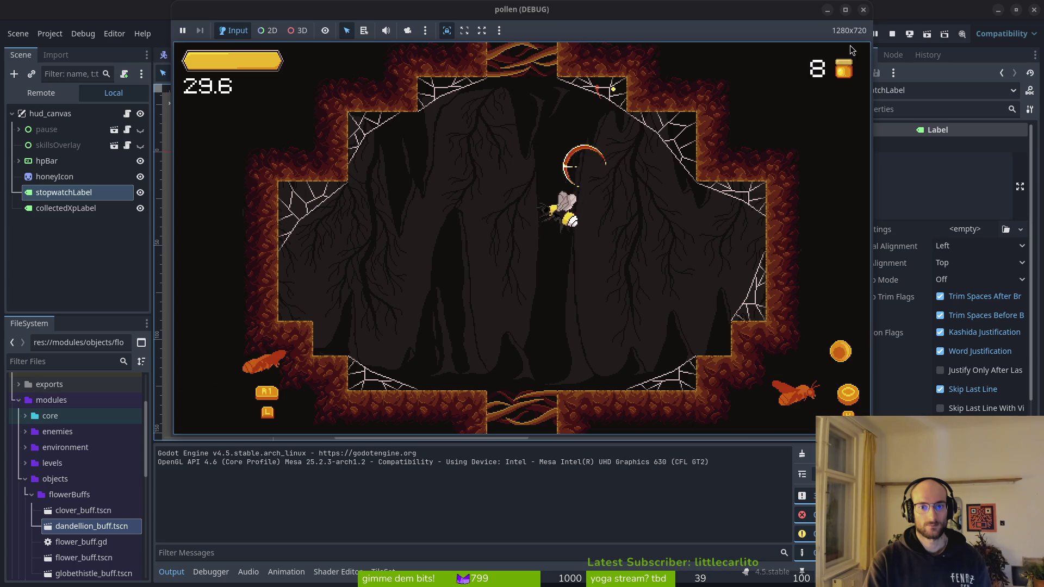
pyautogui.press('space')
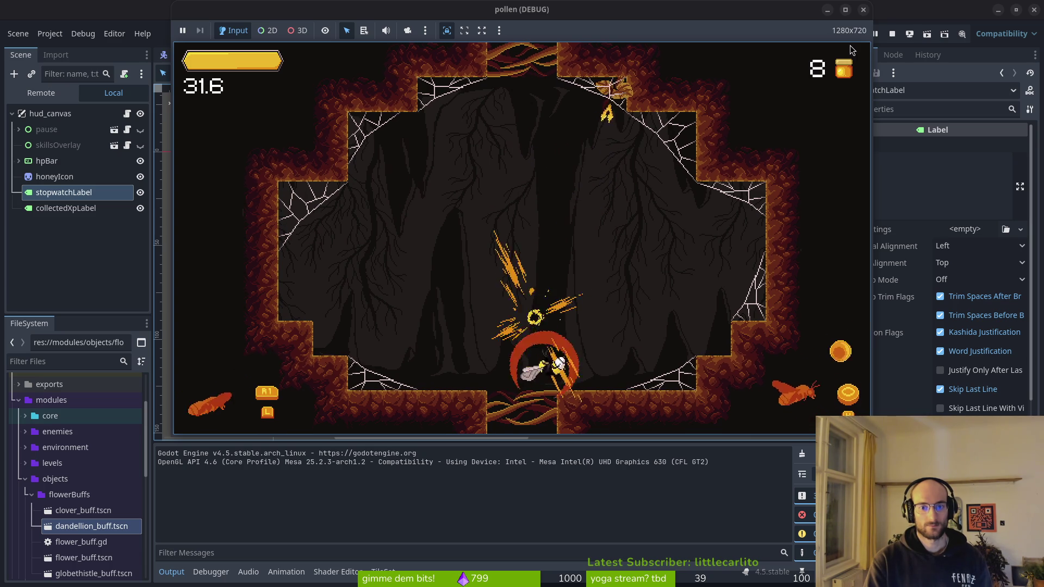
pyautogui.press('space')
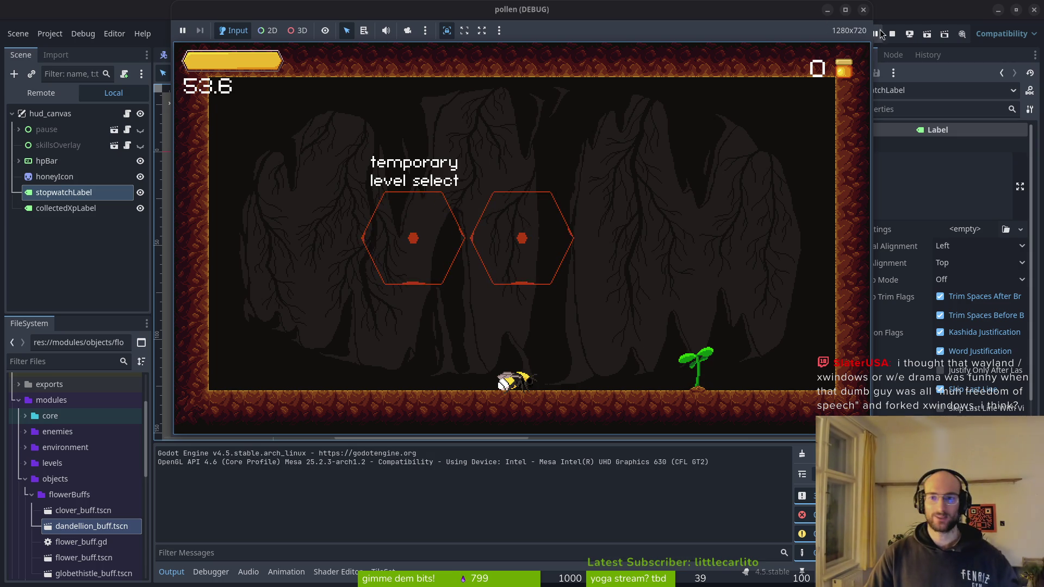
pyautogui.click(865, 9)
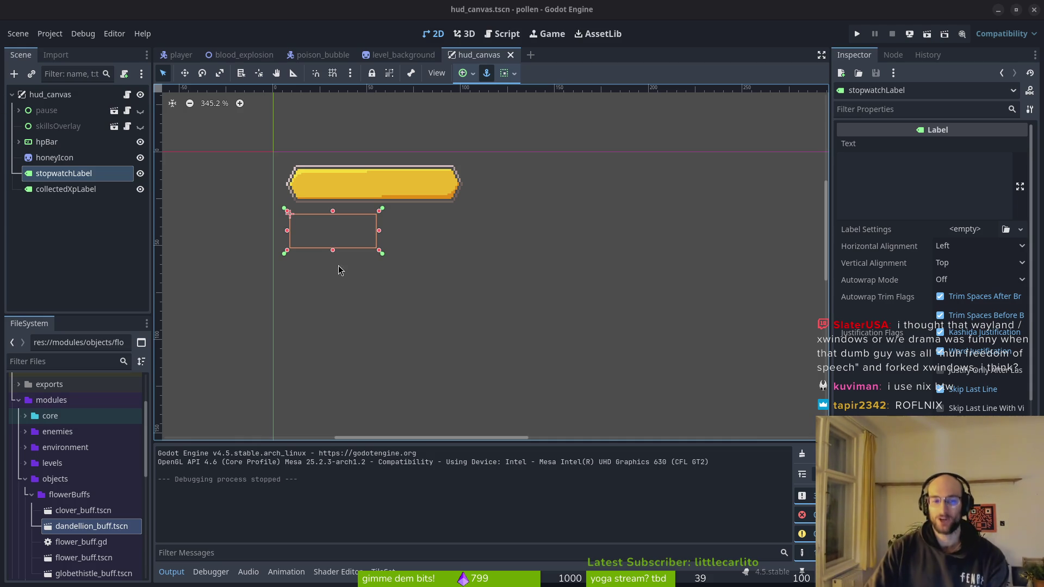
# - Deselect stopwatchLabel and test-run the game, stopping once the stopwatch shows 6.7
pyautogui.click(50, 226)
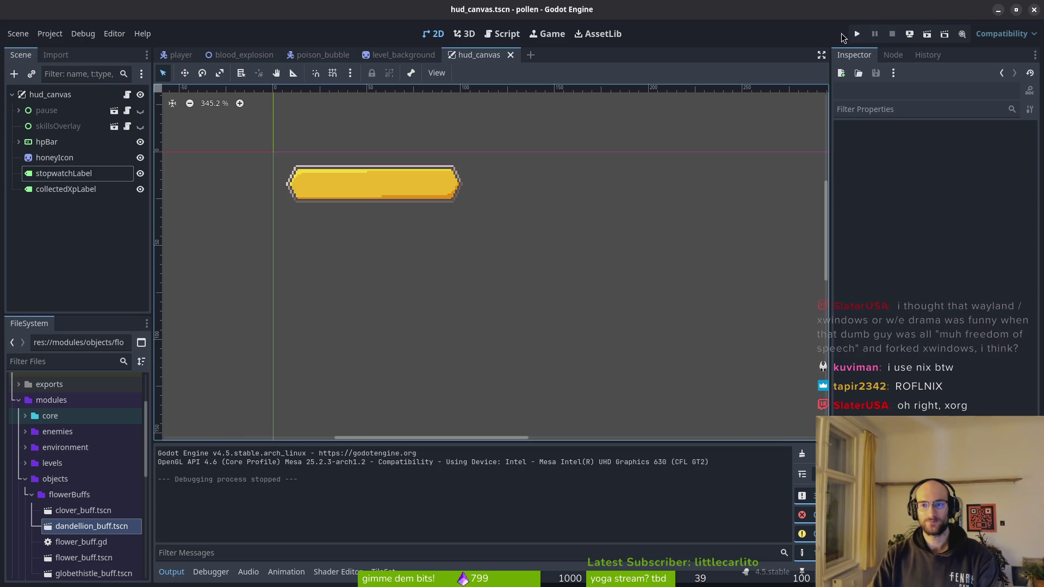
pyautogui.click(853, 36)
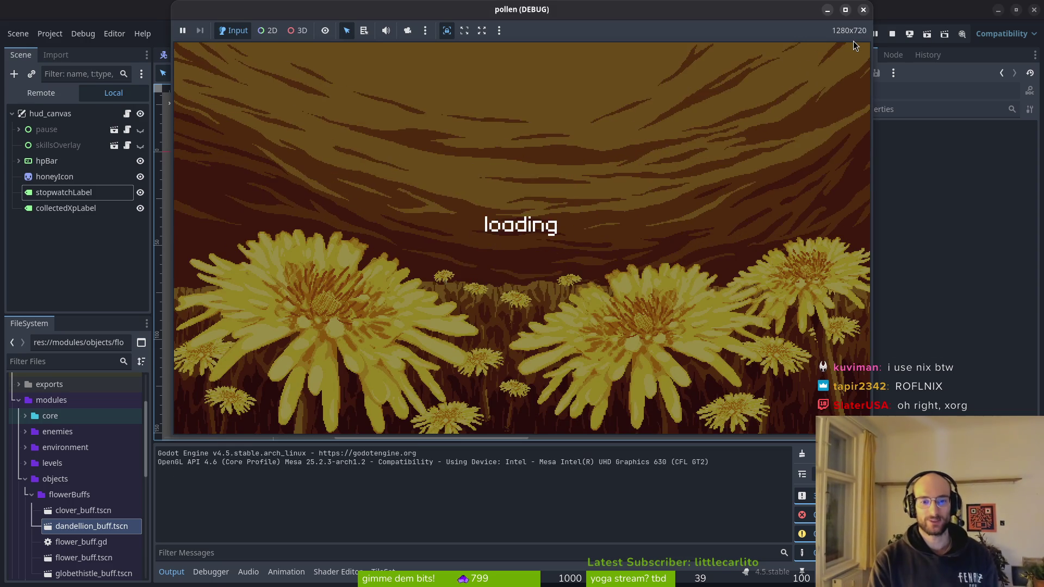
pyautogui.press('d')
pyautogui.press('a')
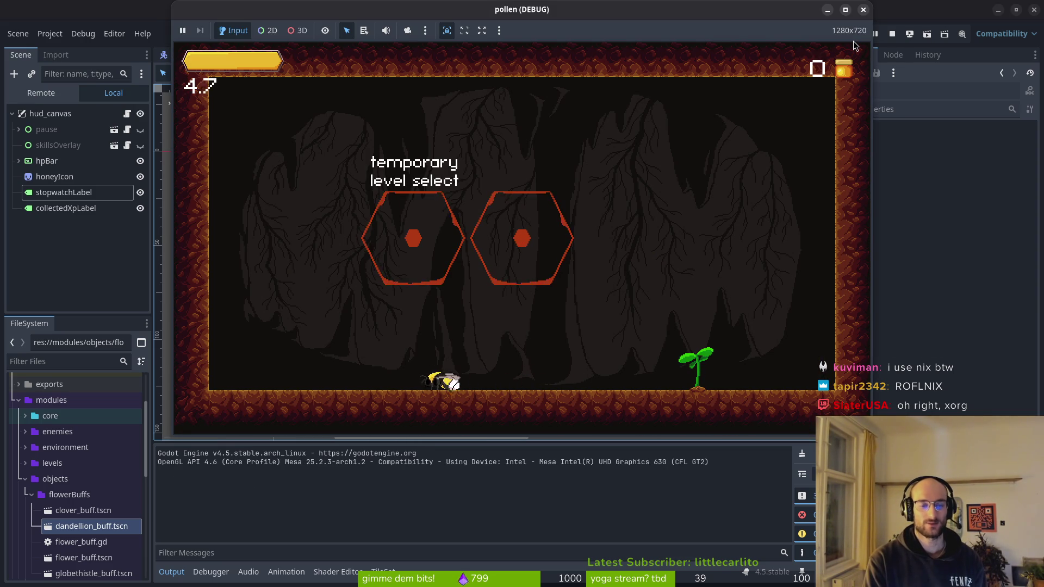
pyautogui.press('w')
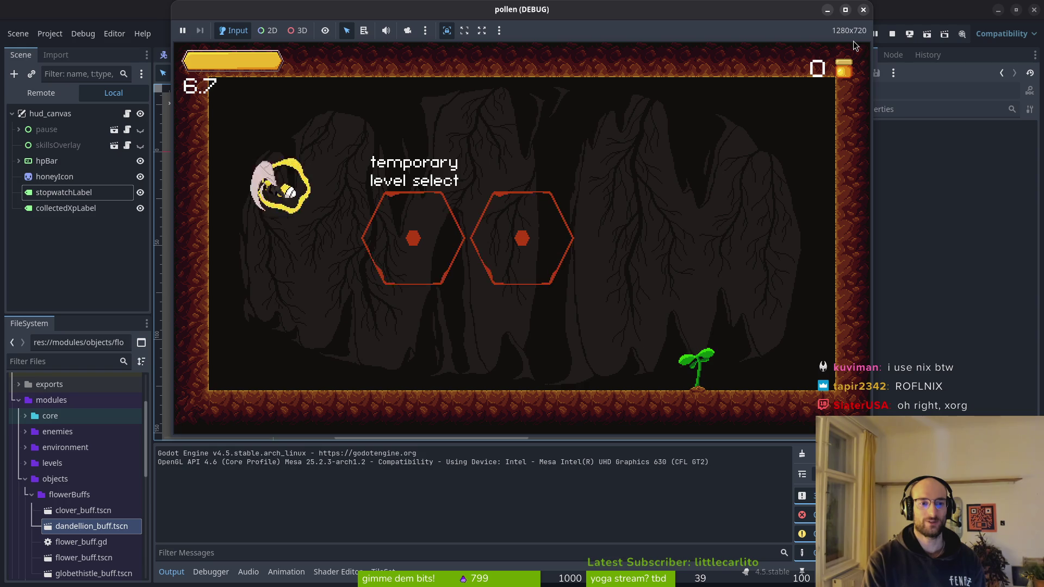
pyautogui.click(863, 9)
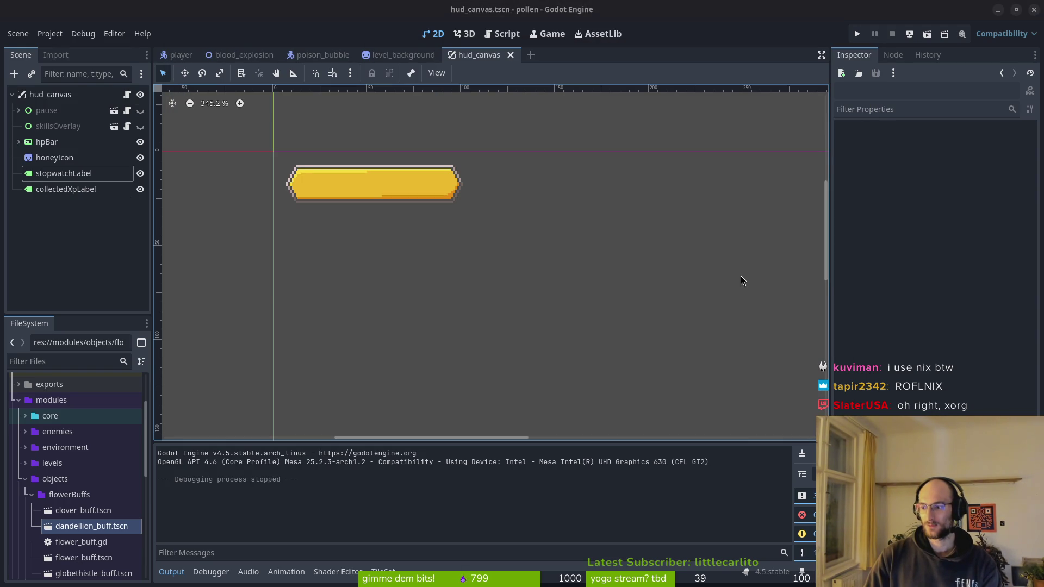
# - Open the pollen project folder in Vim from the terminal
pyautogui.press('super+1')
pyautogui.write('vim .')
pyautogui.press('Return')
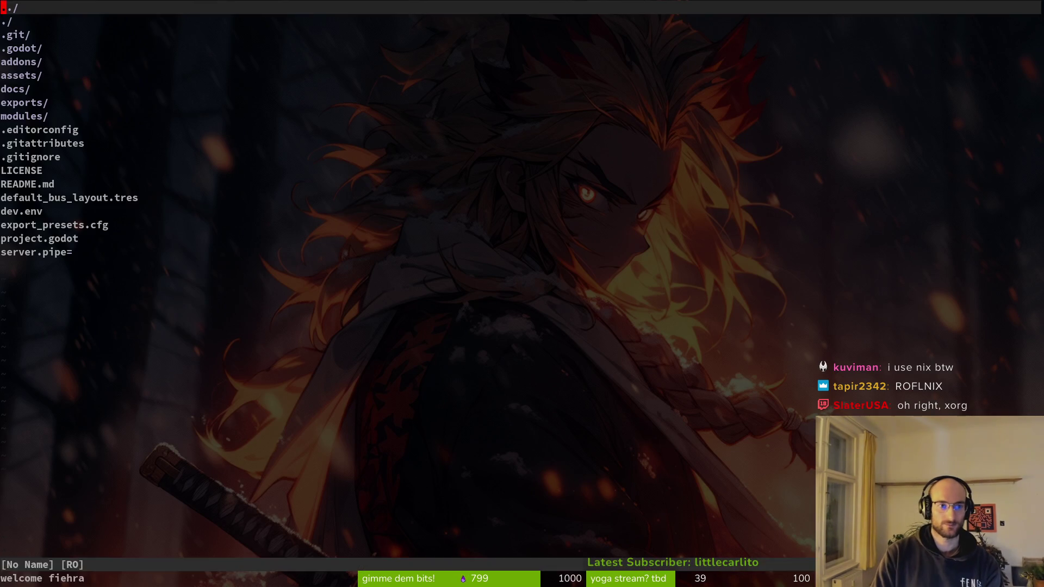
# - Open hud_canvas.gd, level_1.gd and game.helper.gd via the file finder, then close the helper split
pyautogui.hotkey('ctrl', 'p')
pyautogui.write('hudcan')
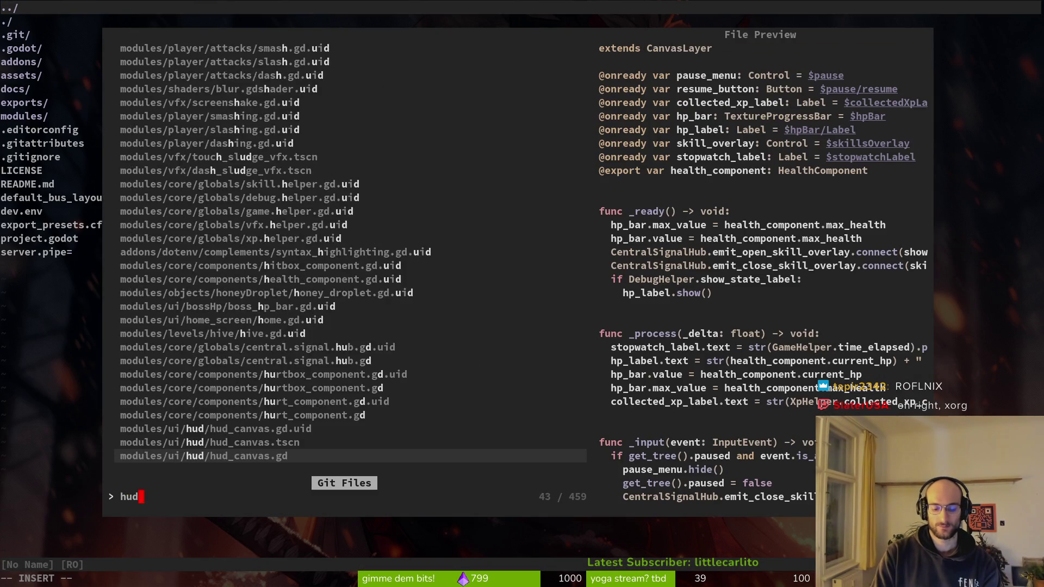
pyautogui.press('Return')
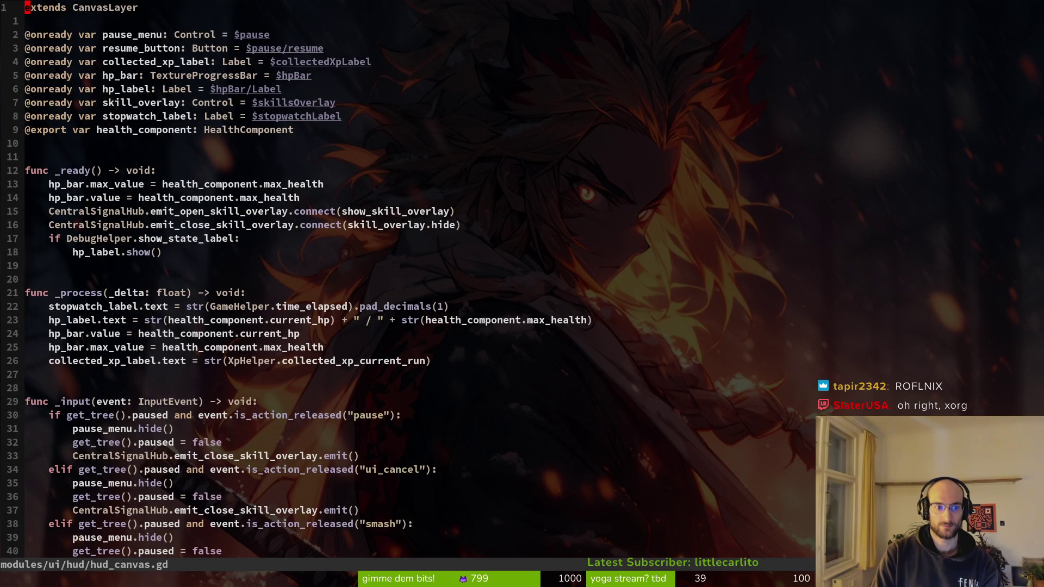
pyautogui.hotkey('ctrl', 'p')
pyautogui.write('lev1')
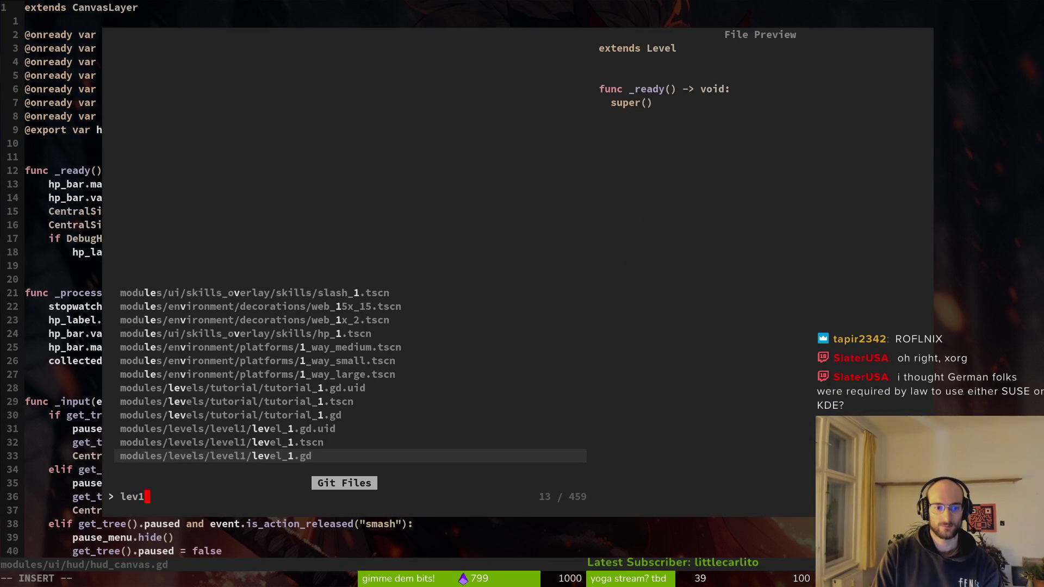
pyautogui.press('Return')
pyautogui.hotkey('ctrl', 'p')
pyautogui.write('gamehe')
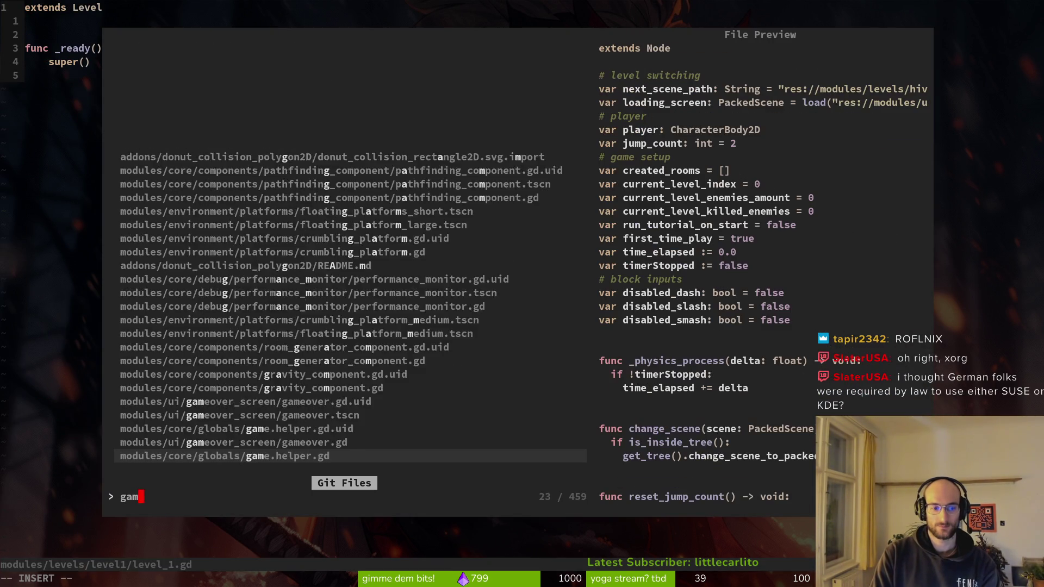
pyautogui.hotkey('ctrl', 'v')
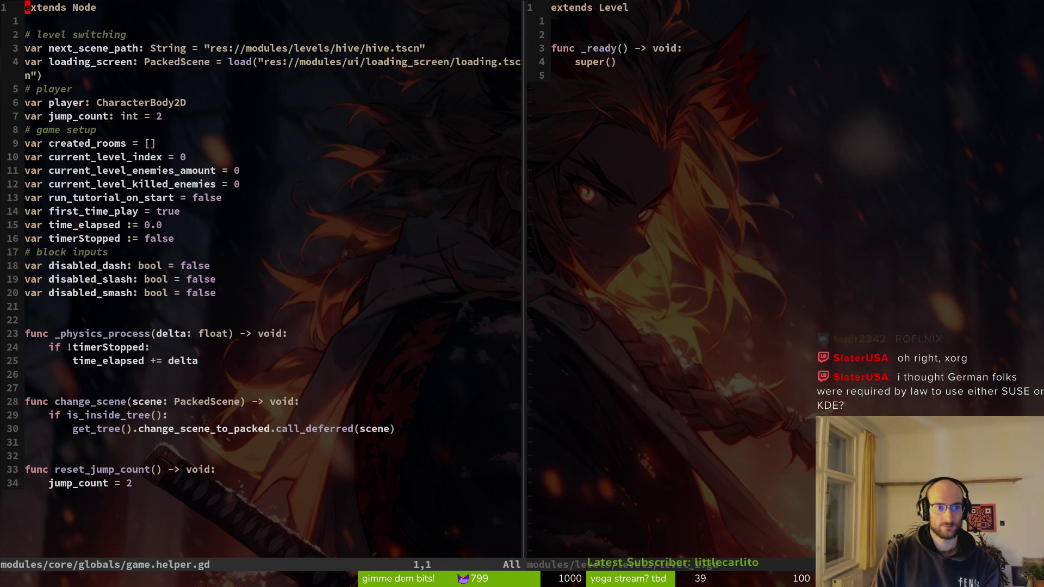
pyautogui.write(':q')
pyautogui.press('Return')
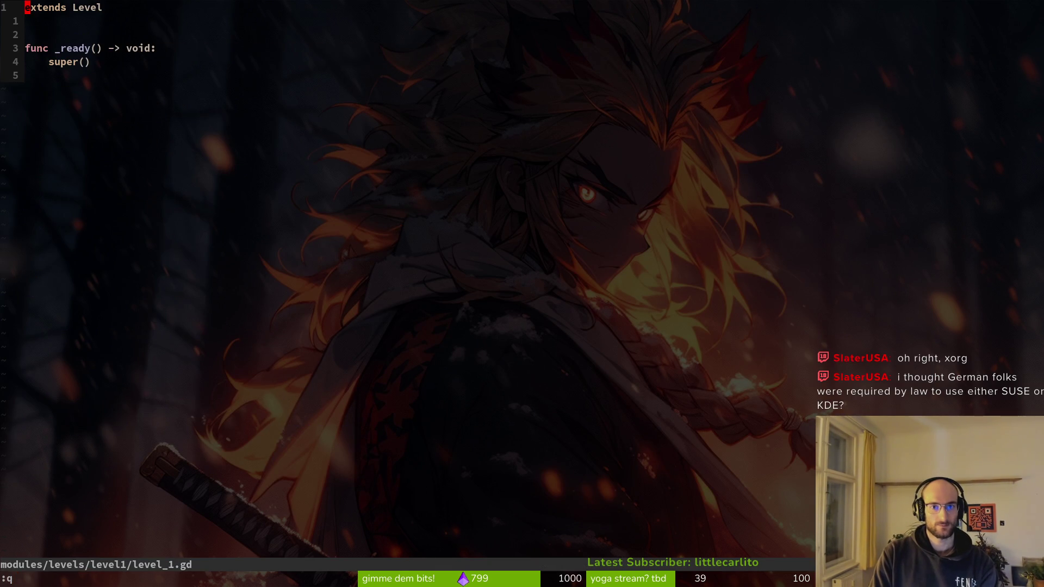
# - Add 'GameHelper.time_elapsed = 0.0' to level_1.gd's _ready and relaunch the game in Godot
pyautogui.hotkey('ctrl', 'p')
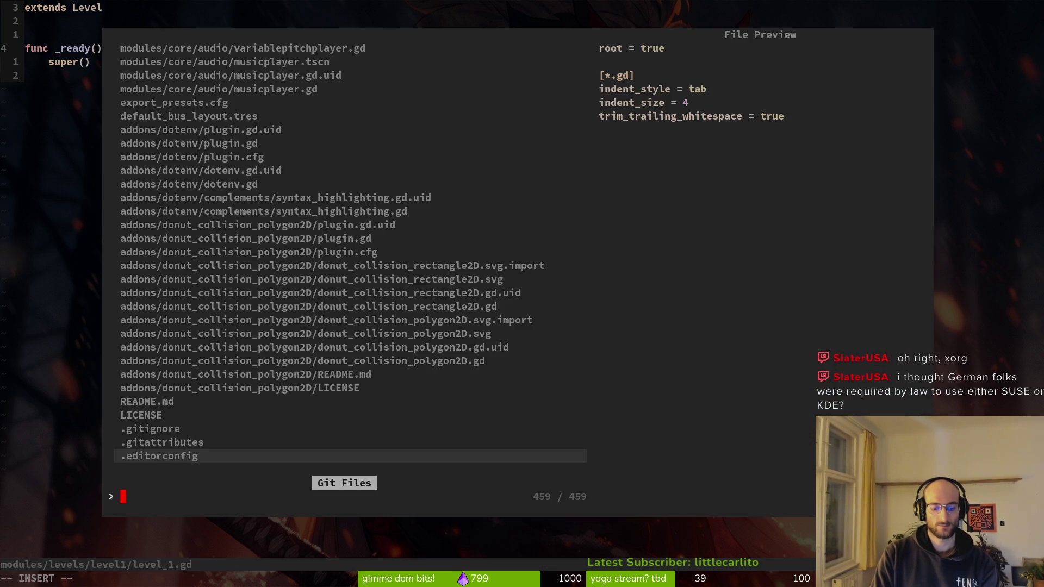
pyautogui.press('Escape')
pyautogui.write('oGameHelper')
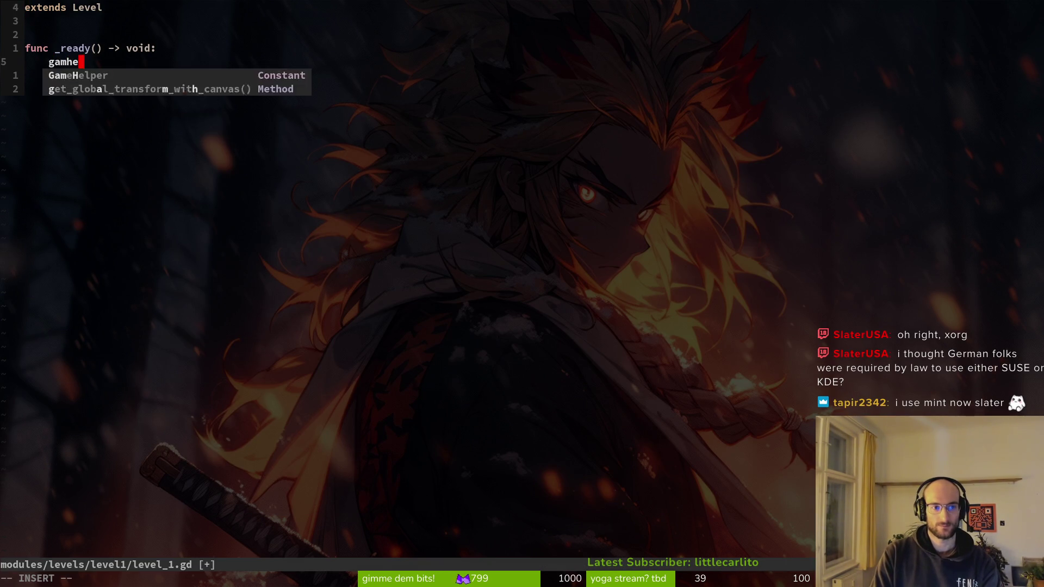
pyautogui.write('.tim')
pyautogui.press('Return')
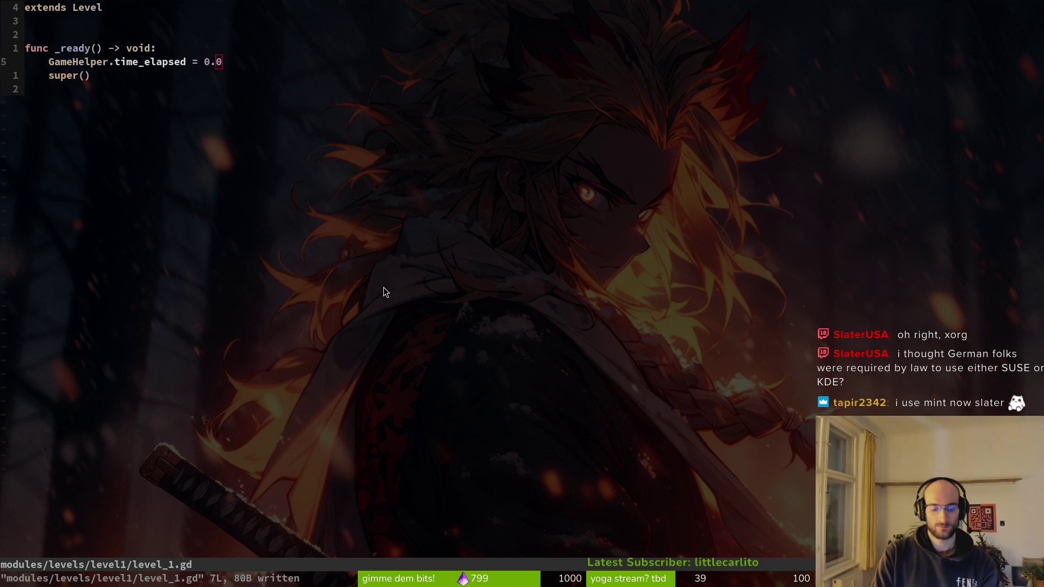
pyautogui.press('super+2')
pyautogui.press('F5')
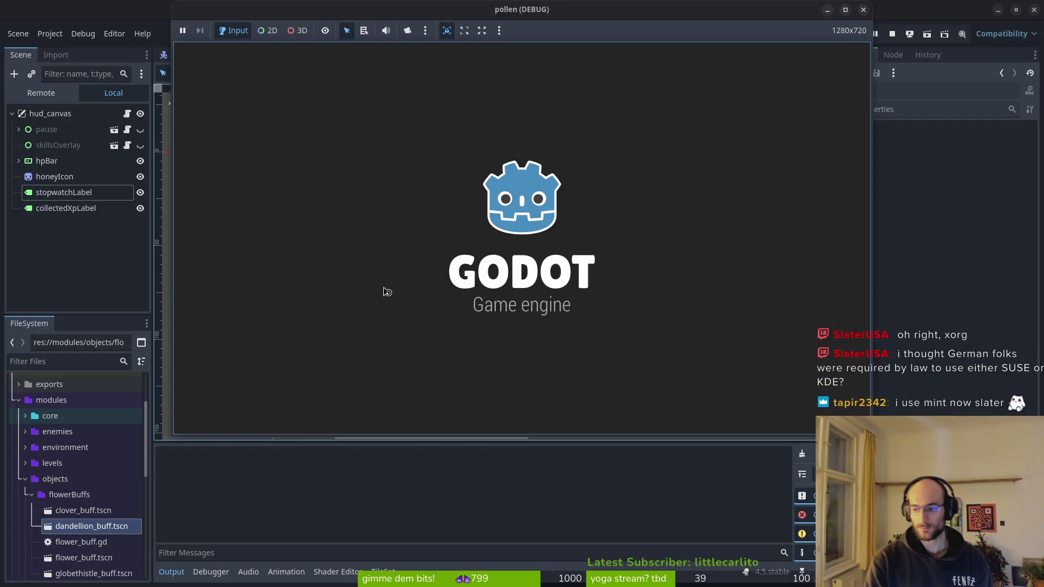
# - Start the game and fly the bee into the second-level cave, attacking enemies
pyautogui.press('Return')
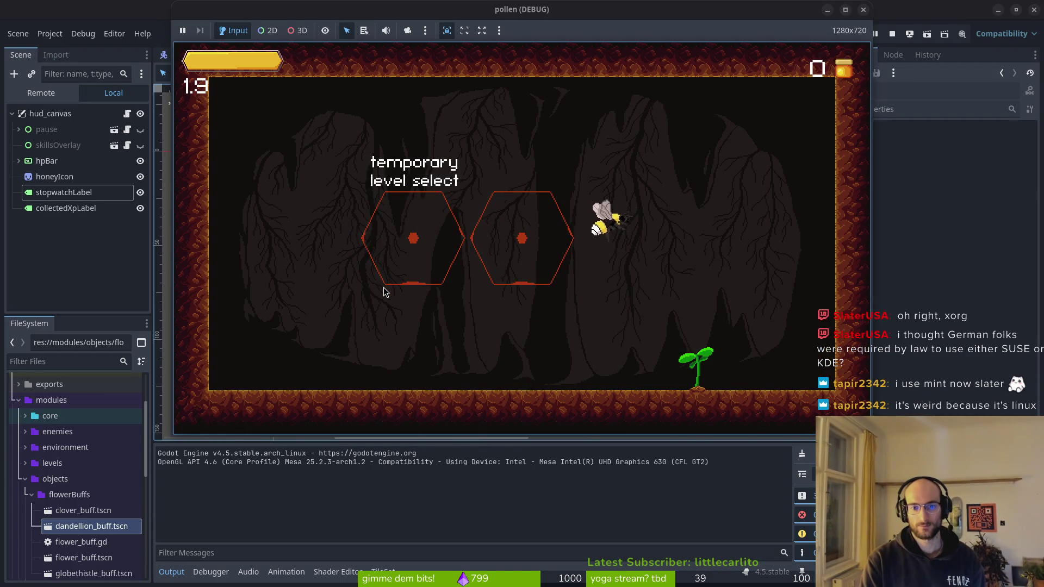
pyautogui.press('Down')
pyautogui.press('Left')
pyautogui.press('Up')
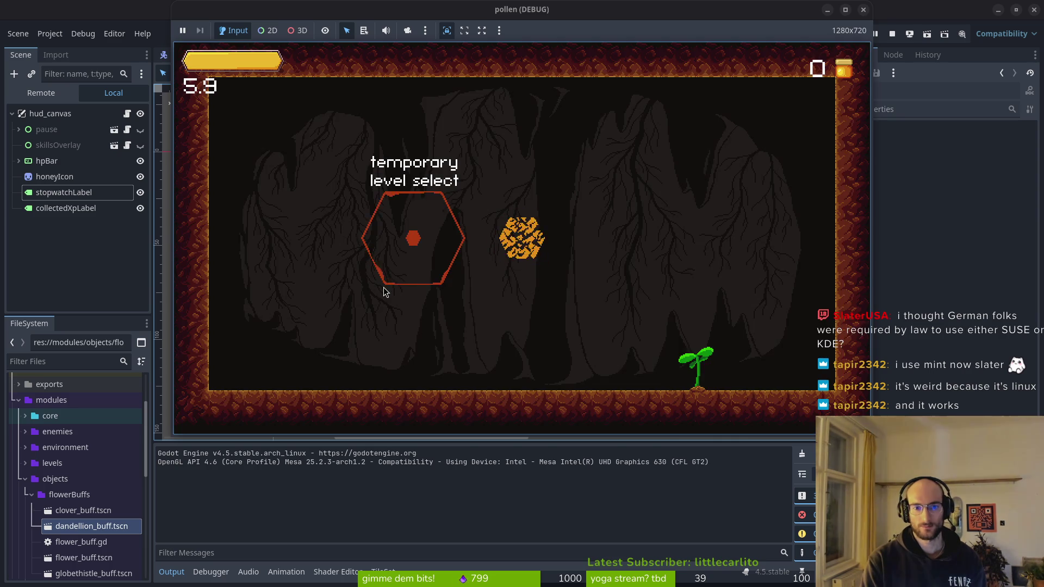
pyautogui.press('Left')
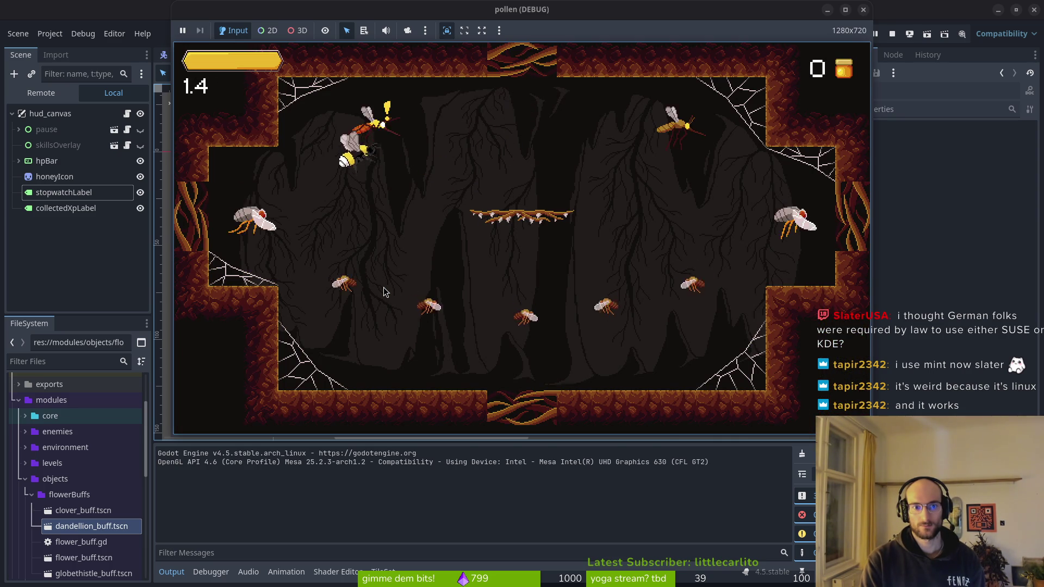
pyautogui.press('Down')
pyautogui.press('Right')
pyautogui.press('Down')
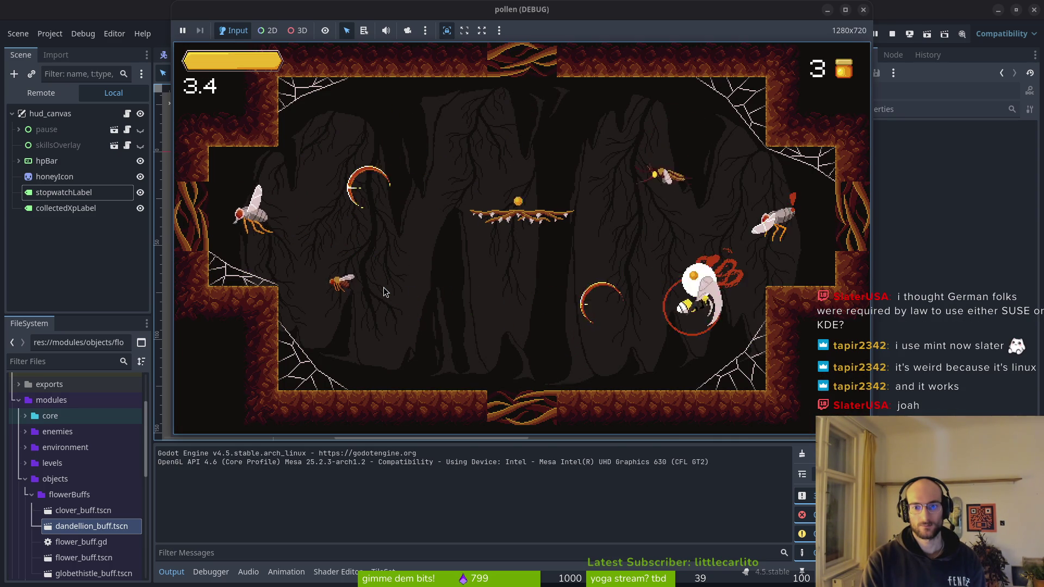
pyautogui.press('Left')
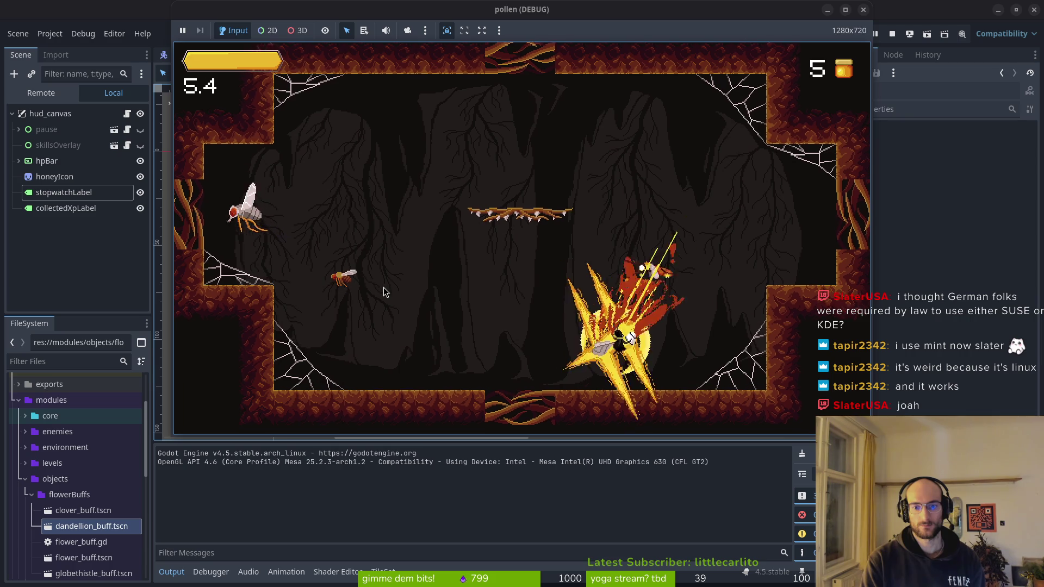
pyautogui.press('Left')
pyautogui.press('Down')
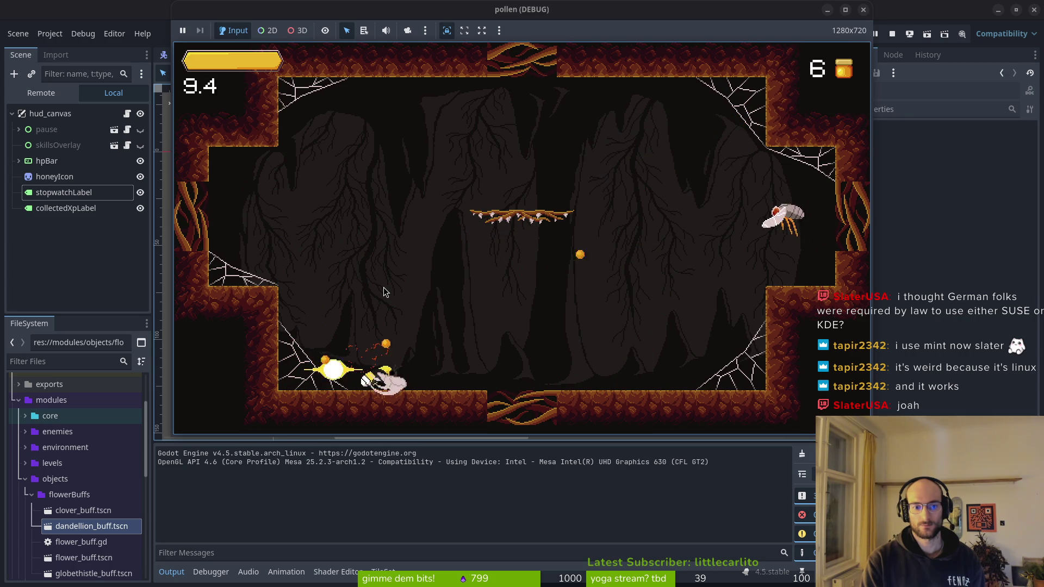
pyautogui.press('Right')
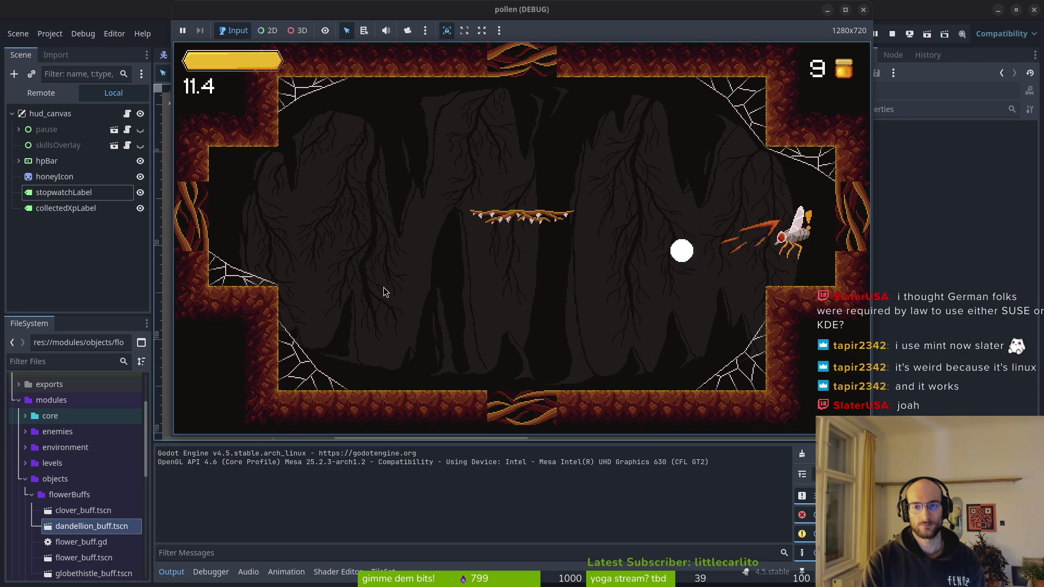
# - Keep fighting enemies and the moth until the stopwatch reaches 29.4, then stop with F8
pyautogui.press('Left')
pyautogui.press('Down')
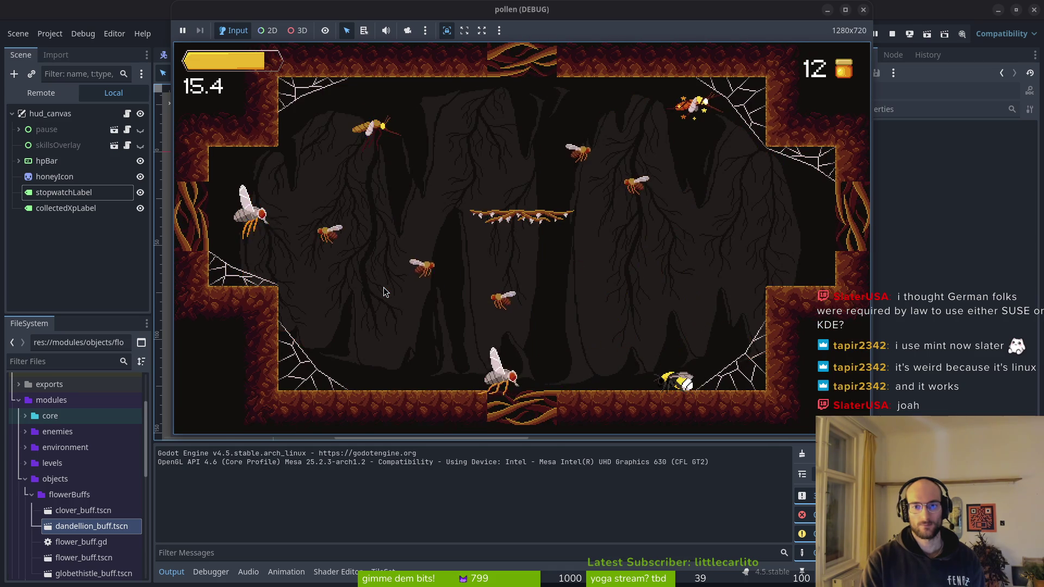
pyautogui.press('Left')
pyautogui.press('Up')
pyautogui.press('Up')
pyautogui.press('Down')
pyautogui.press('Down')
pyautogui.press('Left')
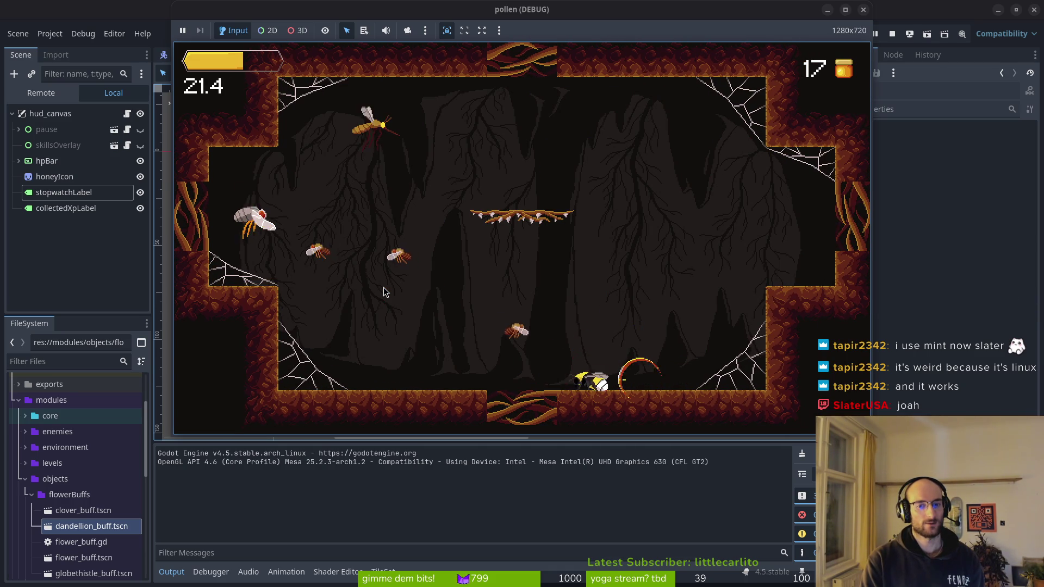
pyautogui.press('Left')
pyautogui.press('Down')
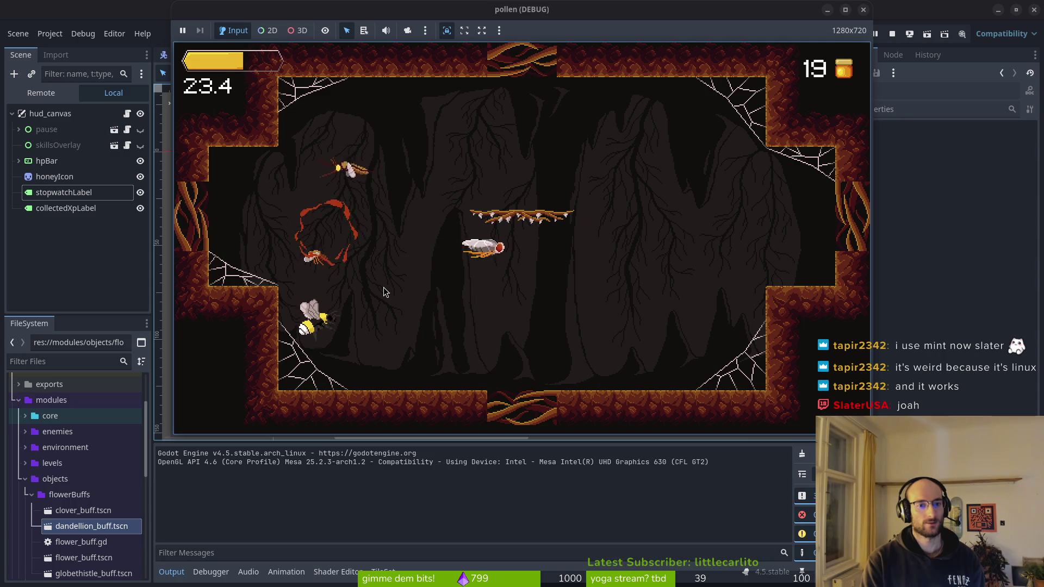
pyautogui.press('Right')
pyautogui.press('Down')
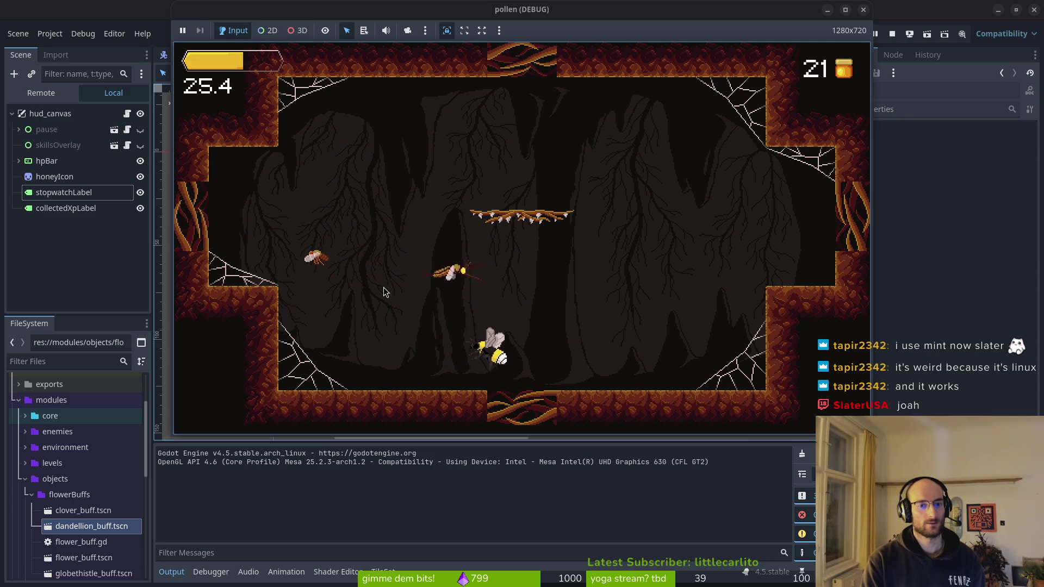
pyautogui.press('Up')
pyautogui.press('Left')
pyautogui.press('Down')
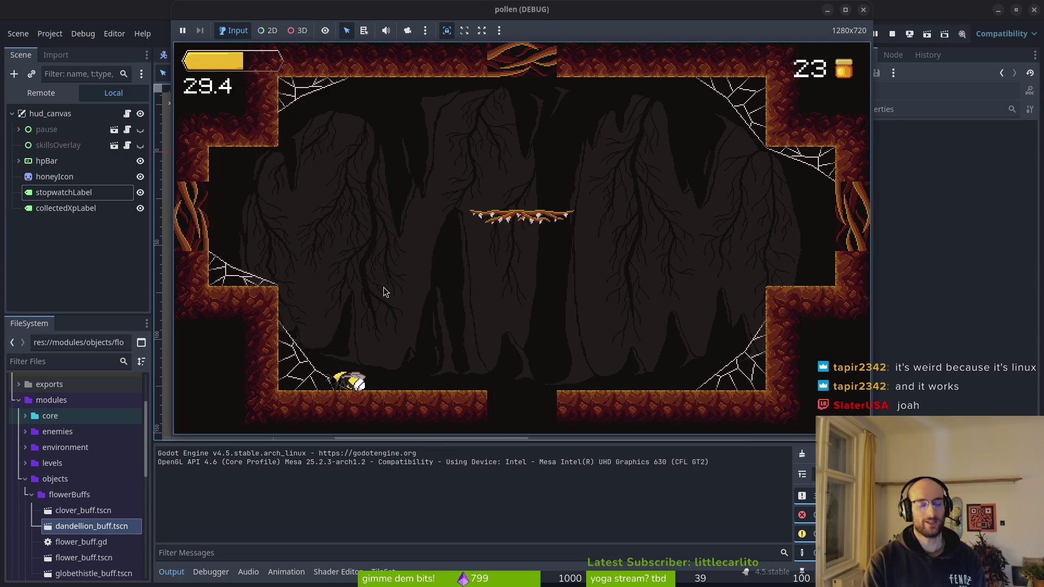
pyautogui.press('F8')
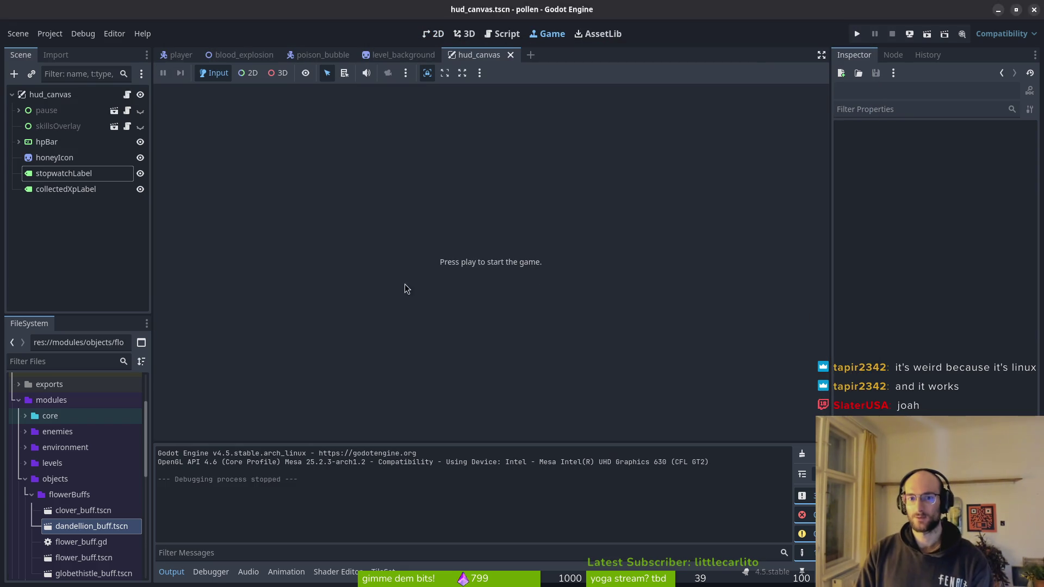
# - Disable Autoplay on blood_explosion's explosionSfx, save the scene, and switch to the terminal
pyautogui.click(240, 54)
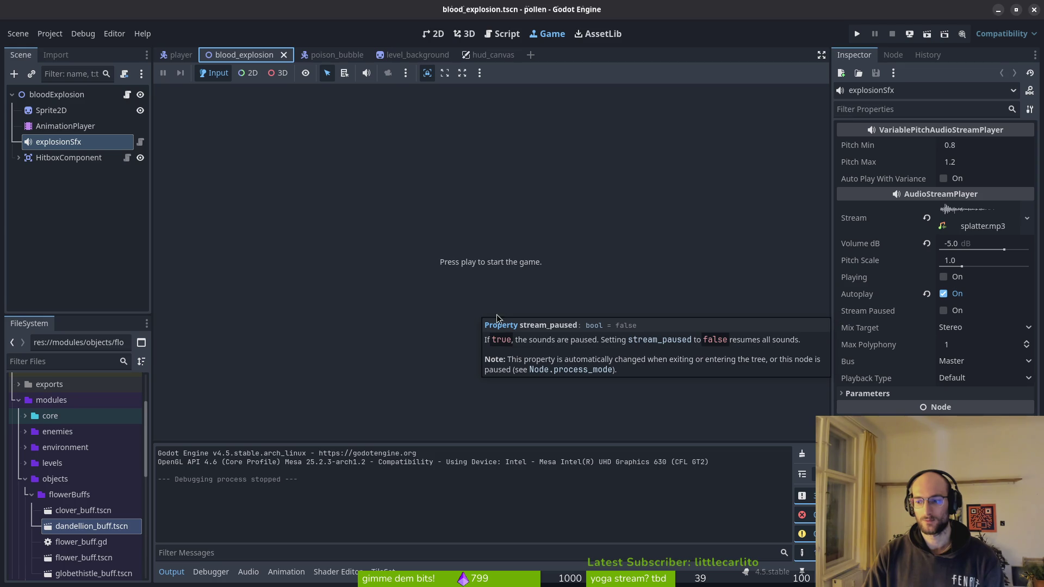
pyautogui.click(943, 295)
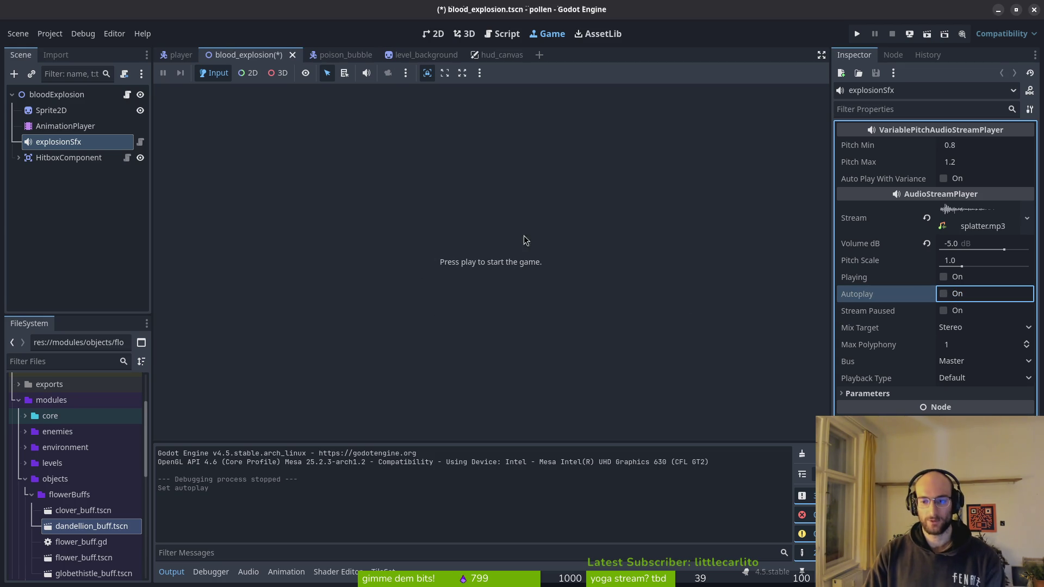
pyautogui.hotkey('ctrl', 's')
pyautogui.press('super+1')
# - Open blood_explosion.gd in Neovim through the fuzzy finder
pyautogui.press('v')
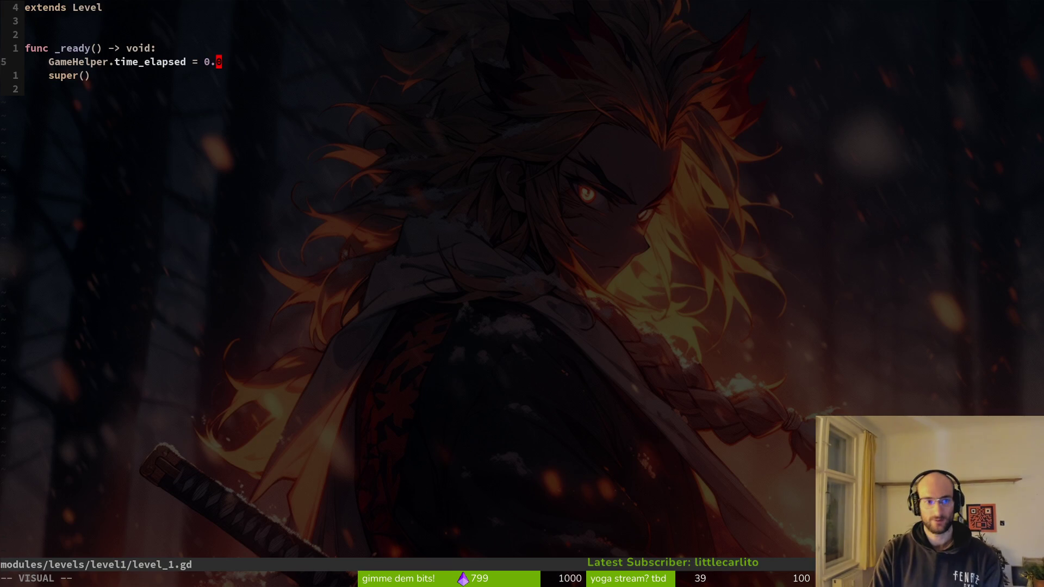
pyautogui.hotkey('ctrl', 'p')
pyautogui.write('bloexpl')
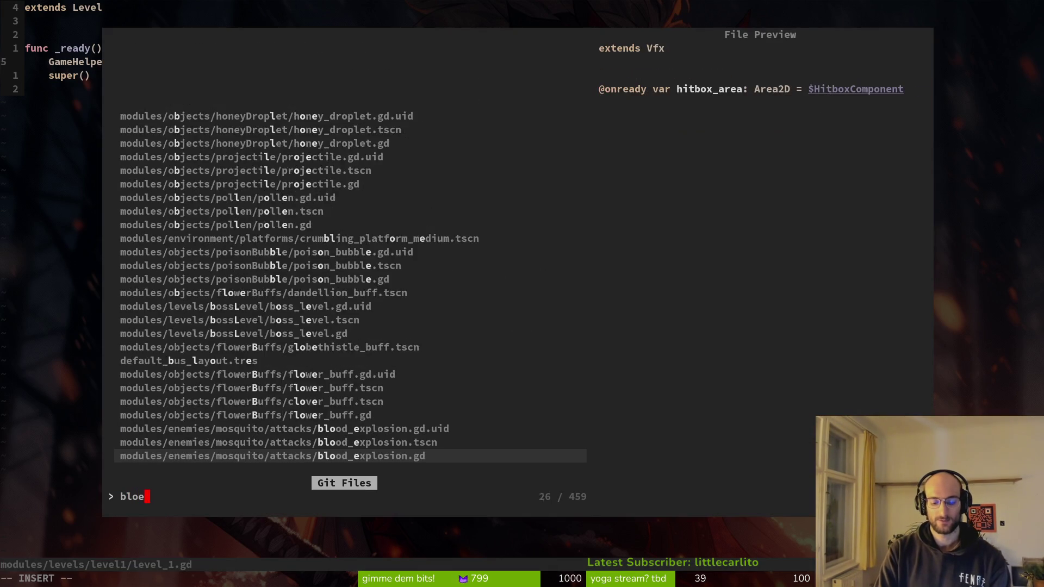
pyautogui.press('Return')
pyautogui.write('func r')
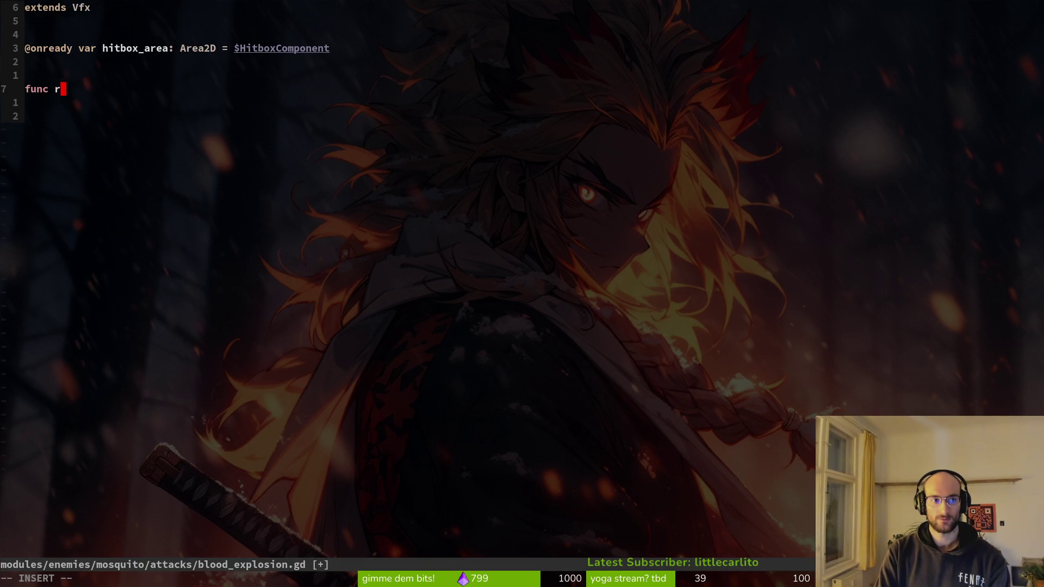
# - Finish the _ready declaration and duplicate the hitbox_area declaration line
pyautogui.press('Return')
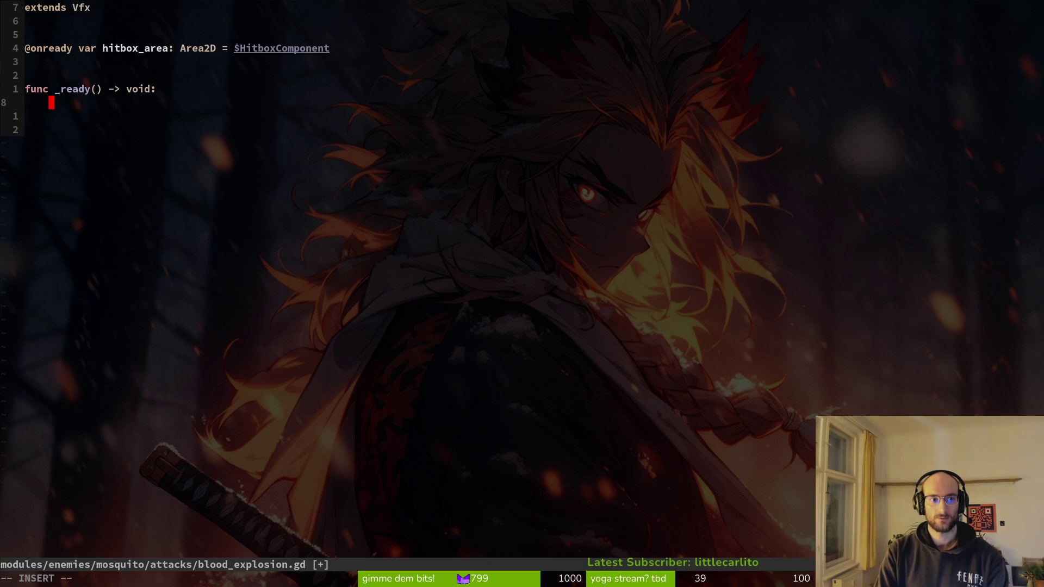
pyautogui.press('Escape')
pyautogui.press('4')
pyautogui.press('k')
pyautogui.press('y')
pyautogui.press('y')
pyautogui.press('p')
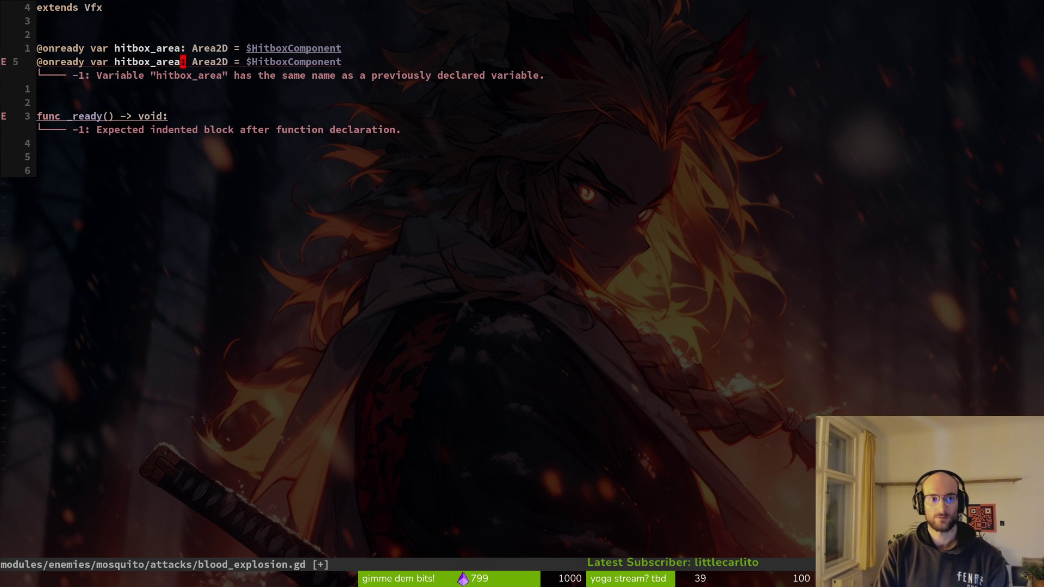
# - Turn the copied line into explosion_sfx: VariablePitchAudioStreamPlayer = $explosionSfx
pyautogui.write('bcwexplois')
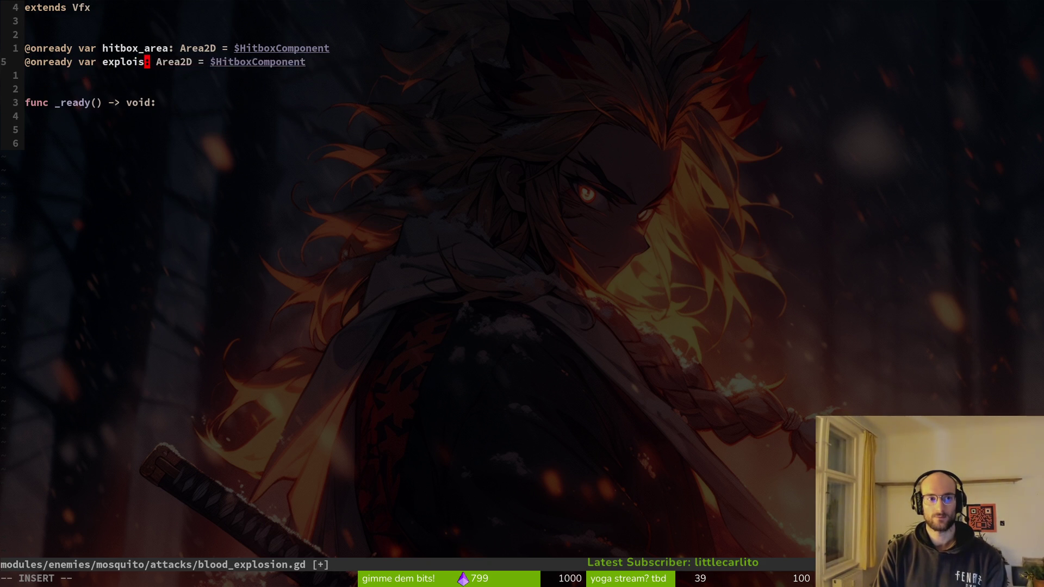
pyautogui.press('Escape')
pyautogui.press('w')
pyautogui.press('w')
pyautogui.write('cw')
pyautogui.write('Vari')
pyautogui.hotkey('ctrl', 'y')
pyautogui.press('Escape')
pyautogui.press('w')
pyautogui.press('w')
pyautogui.press('w')
pyautogui.write('cwsf')
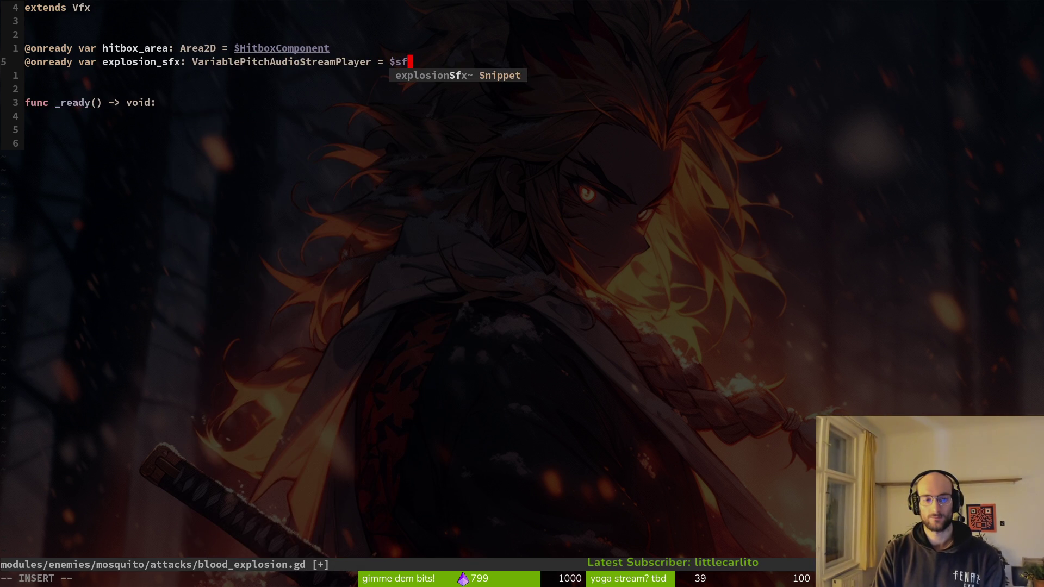
pyautogui.hotkey('ctrl', 'y')
pyautogui.press('Escape')
# - Call explosion_sfx.play_with_variance() in _ready and save the file
pyautogui.write('osionSfx')
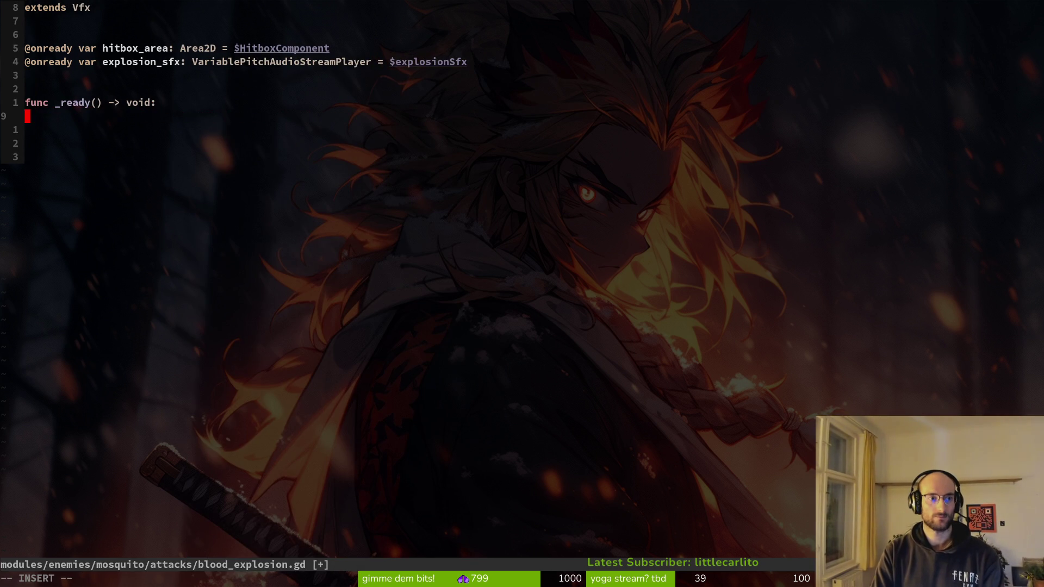
pyautogui.write('ex')
pyautogui.hotkey('ctrl', 'y')
pyautogui.write('.pla')
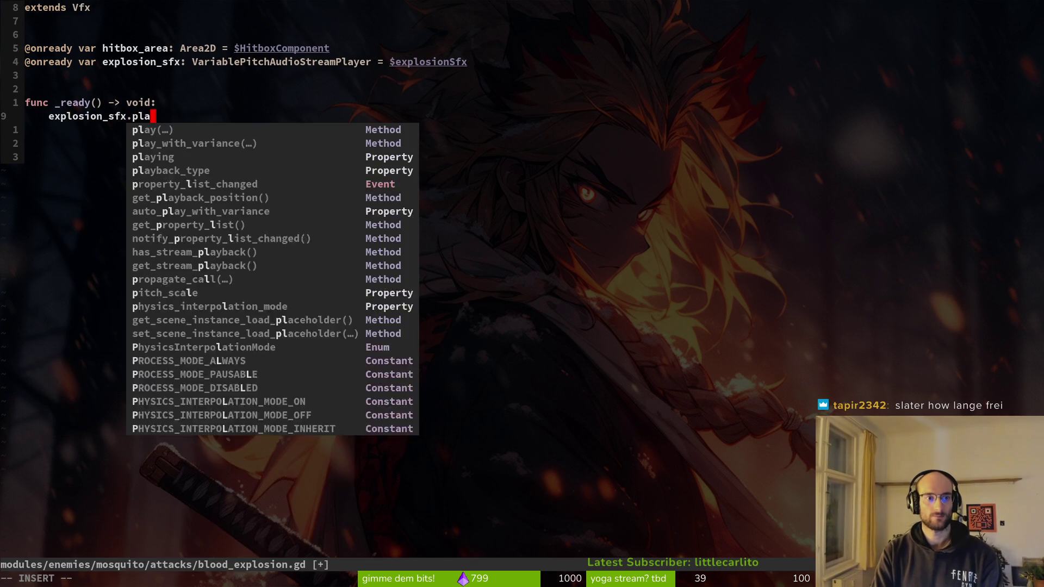
pyautogui.hotkey('ctrl', 'n')
pyautogui.hotkey('ctrl', 'y')
pyautogui.press('Escape')
pyautogui.write(')')
pyautogui.press('Escape')
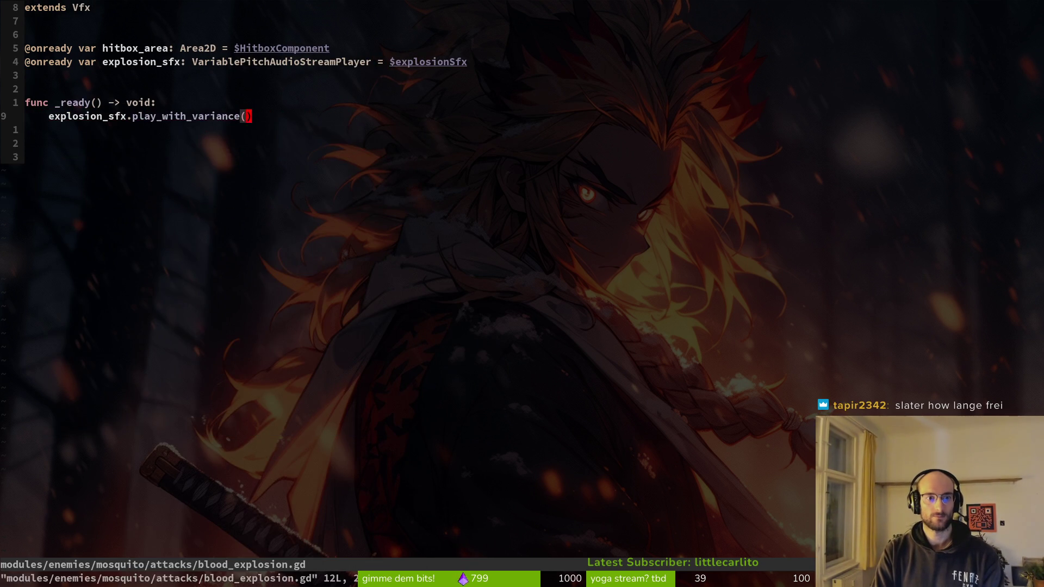
pyautogui.hotkey('alt', 'Tab')
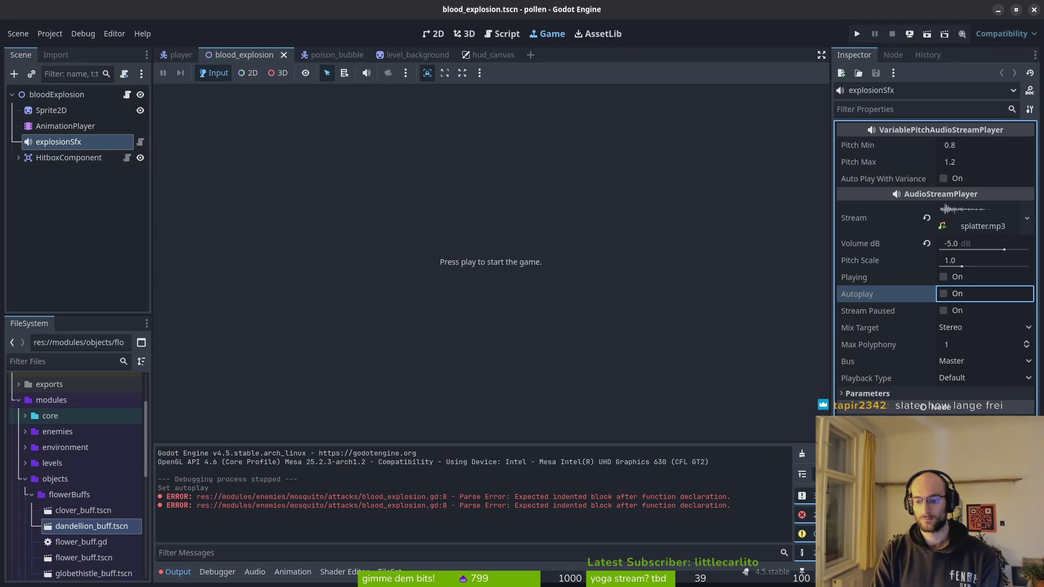
# - Launch pollen with F5, enter the cave level and dash the bee through the insects to kill them
pyautogui.press('F5')
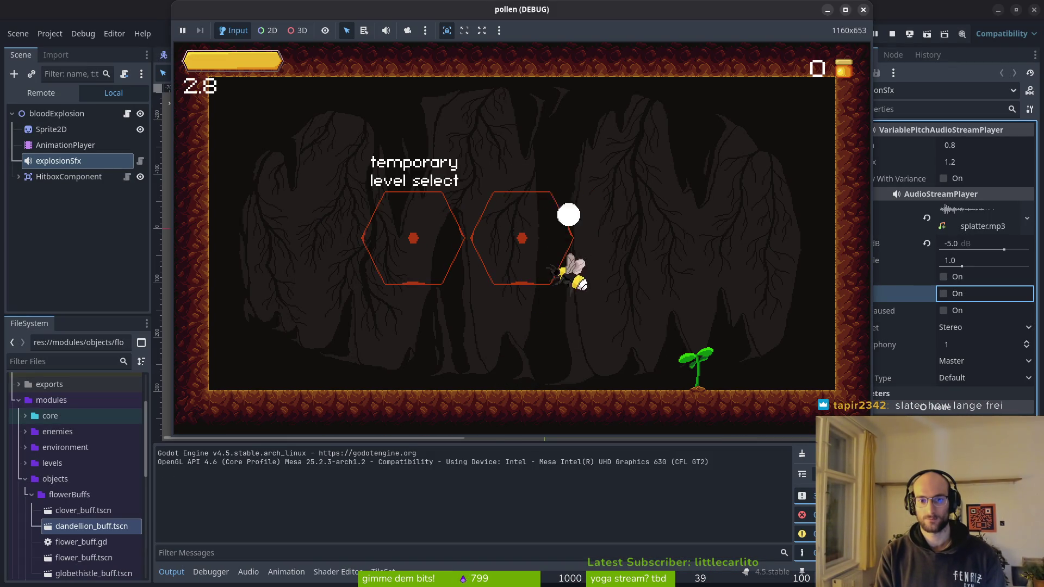
pyautogui.press('Up')
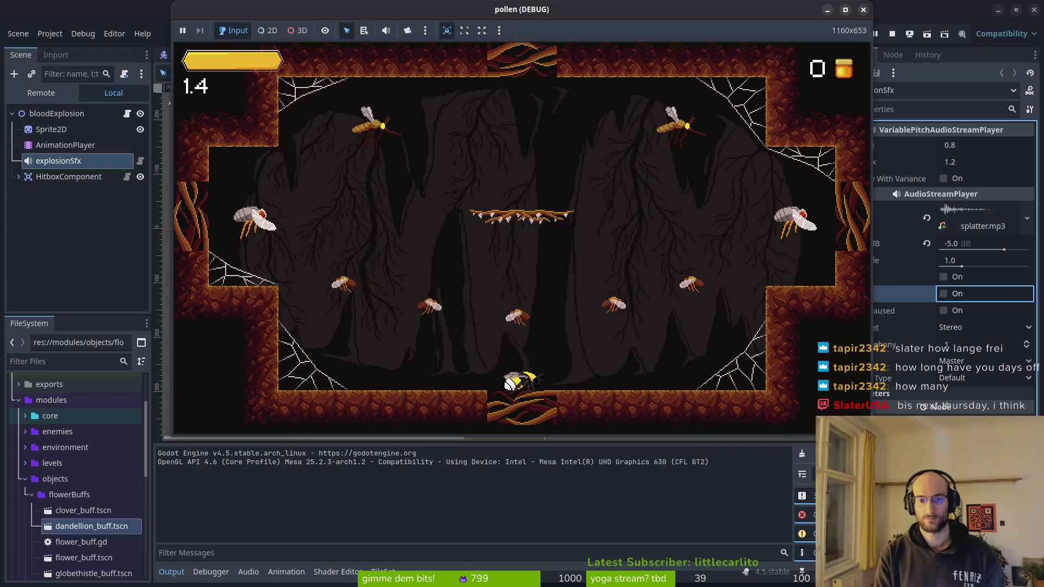
pyautogui.press('Up')
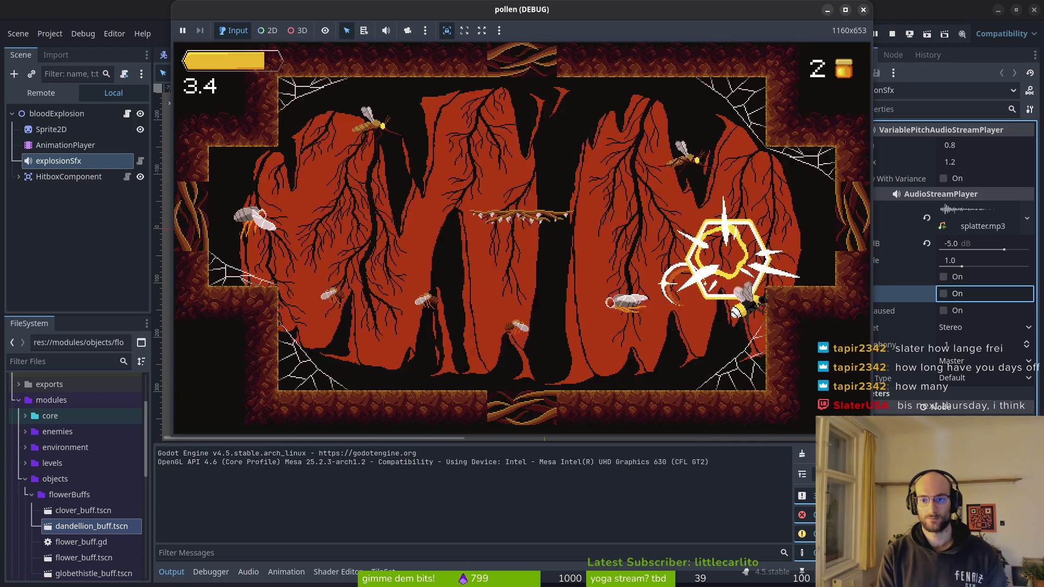
pyautogui.press('Left')
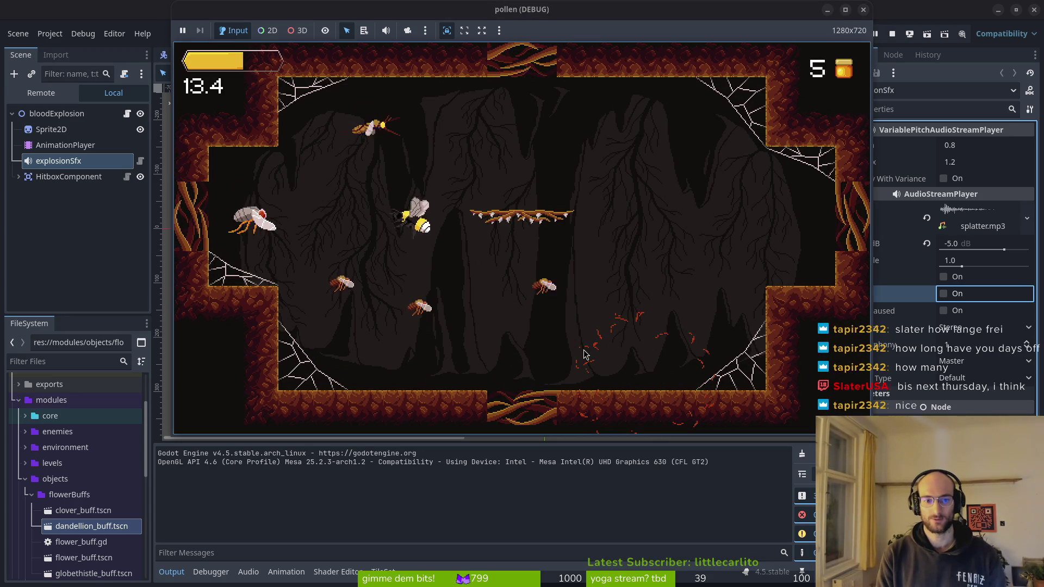
pyautogui.press('Right')
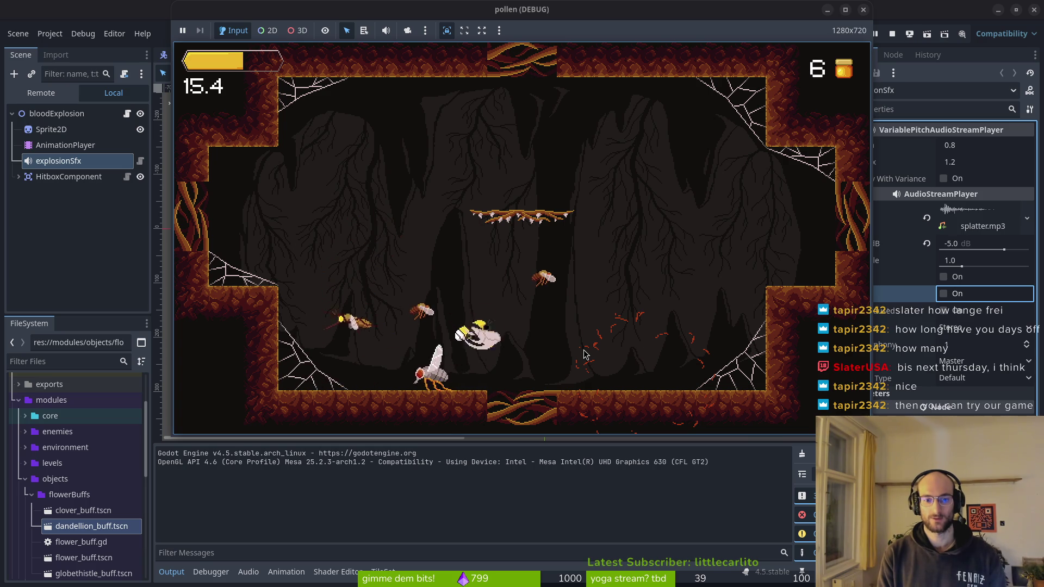
pyautogui.press('Right')
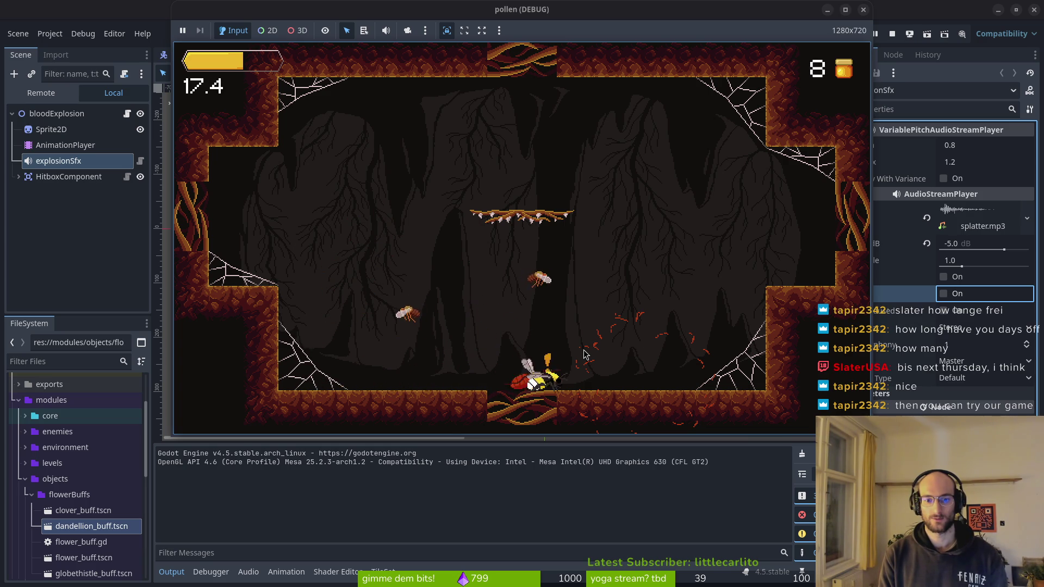
pyautogui.press('Up')
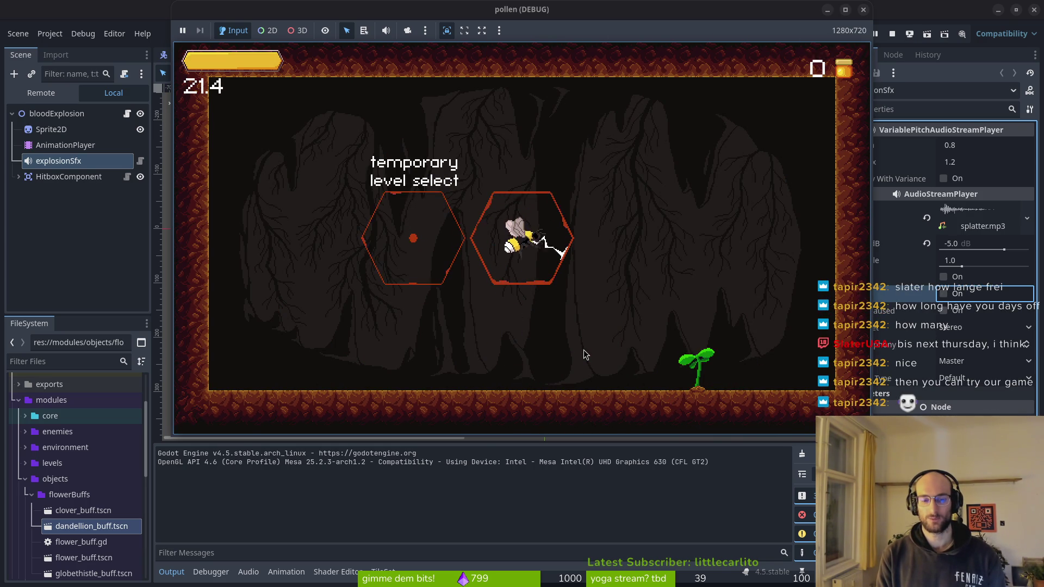
pyautogui.press('Up')
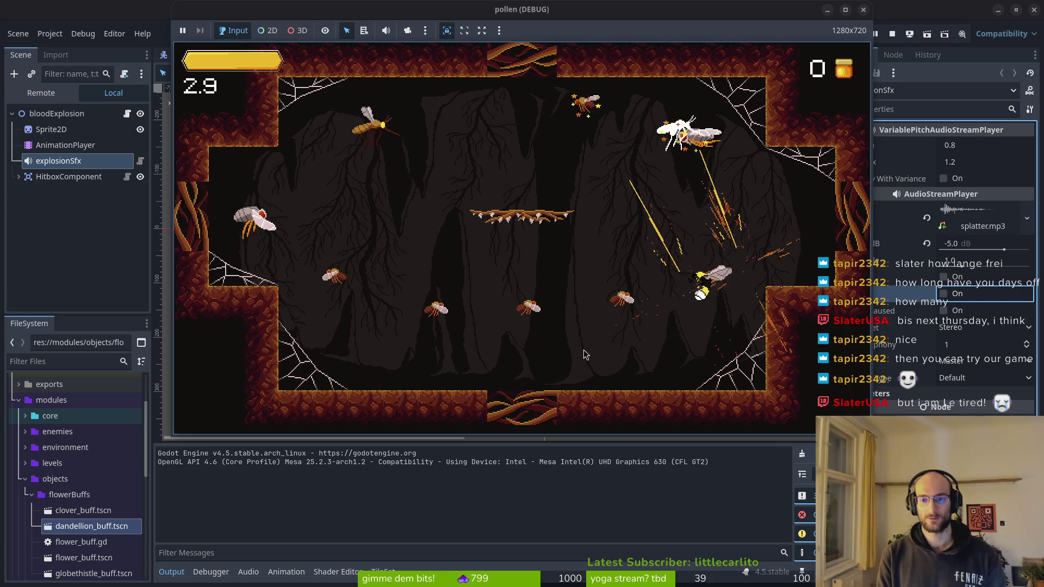
pyautogui.press('Up')
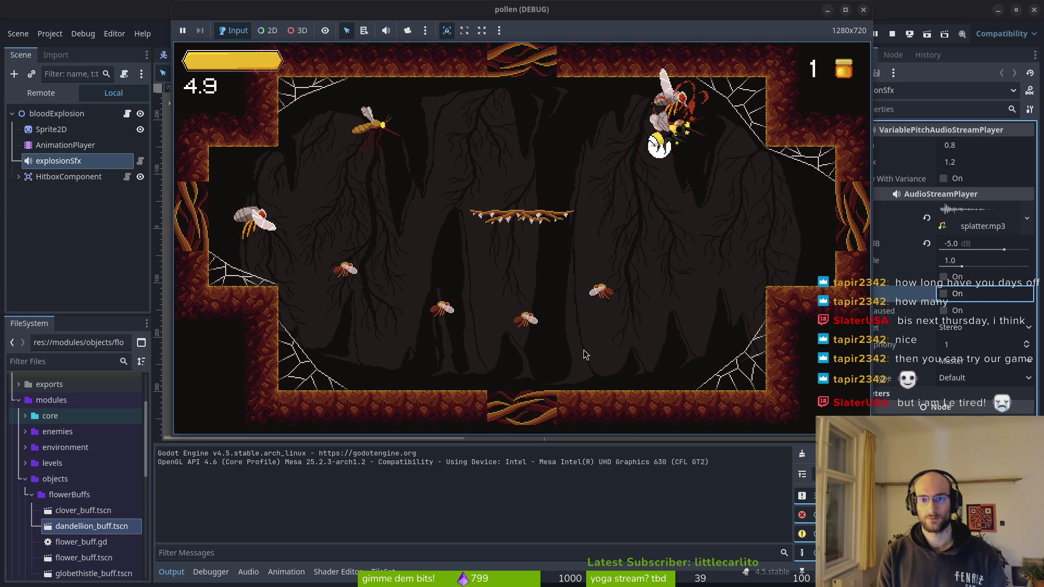
pyautogui.press('Left')
pyautogui.press('Up')
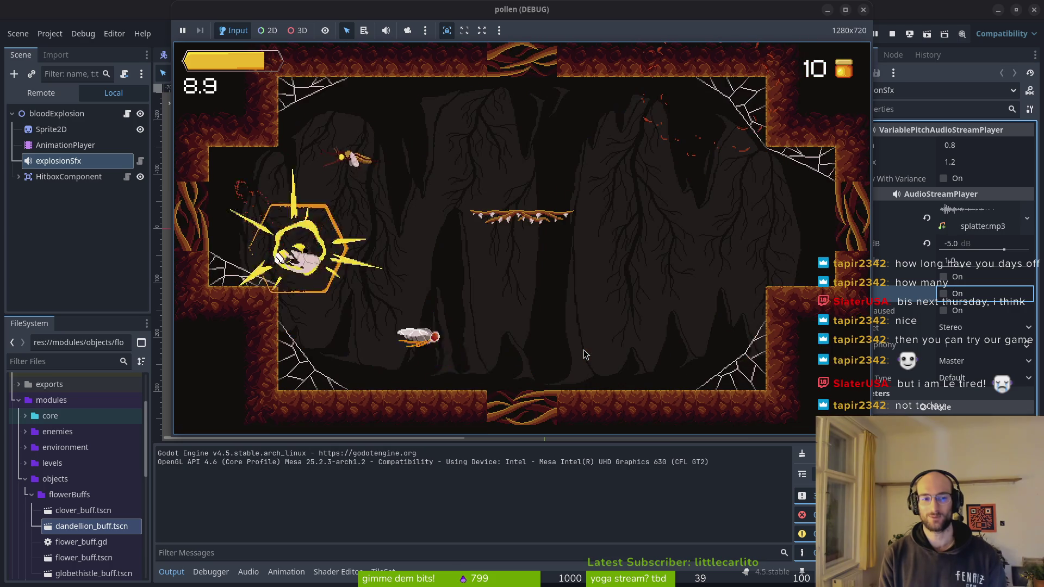